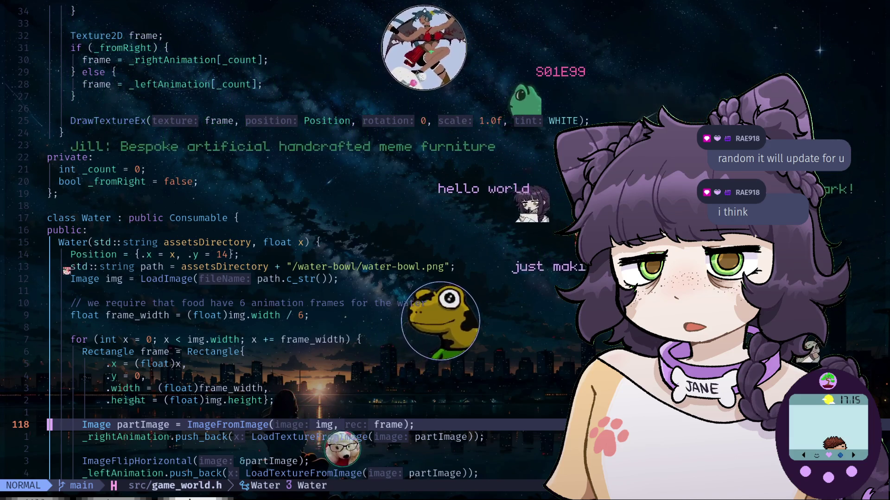
Suspend Neovim and begin an LRANGE query on jill/long-term-memory in redis-cli
key(super+2)
text(just-red)
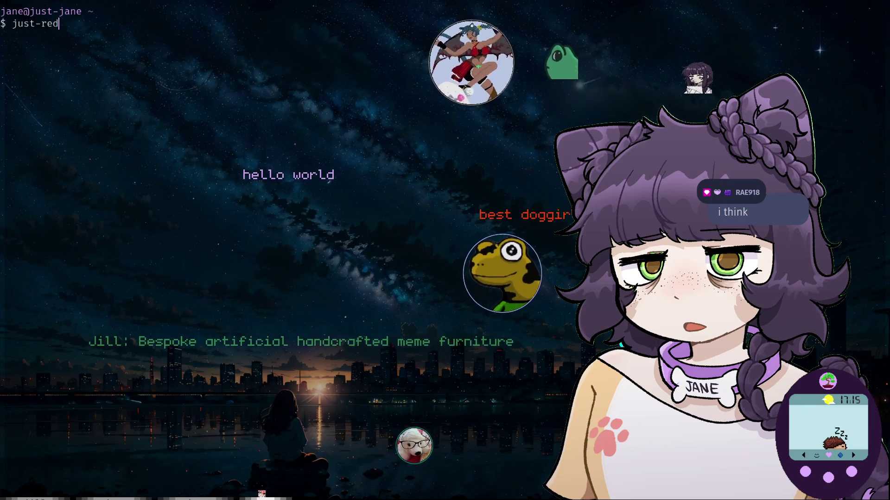
text(is)
text(l)
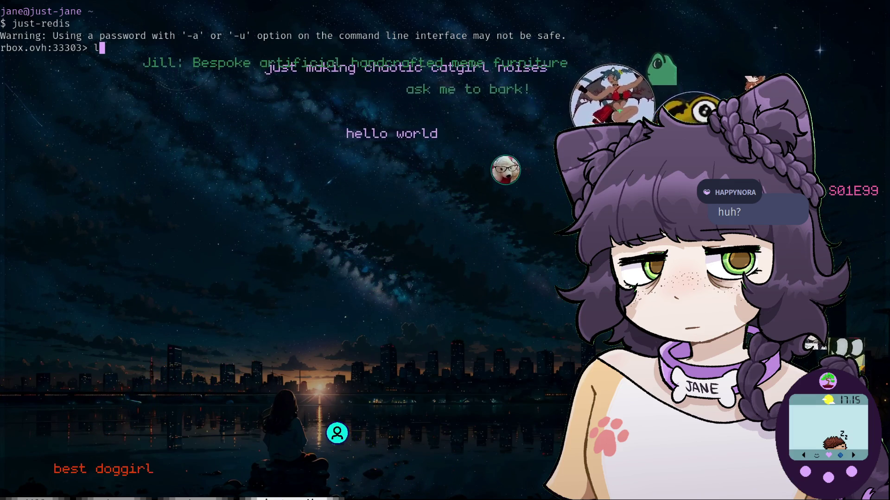
text(range jill/)
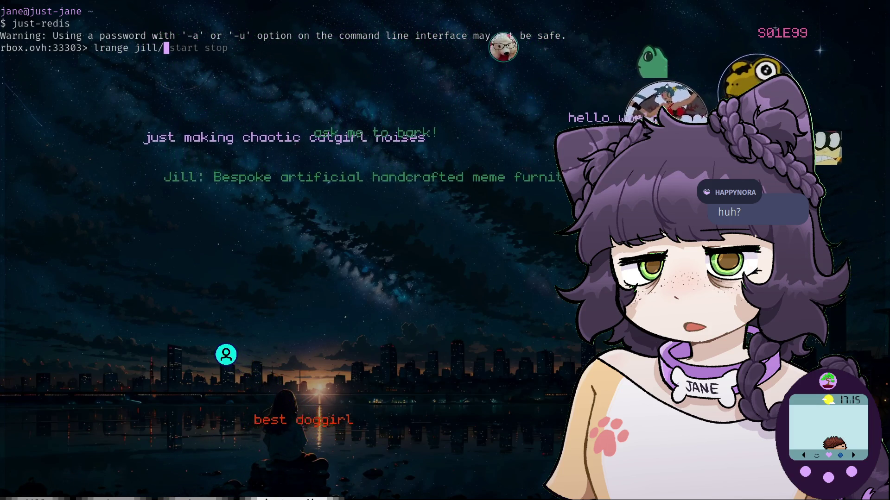
text(long-term-)
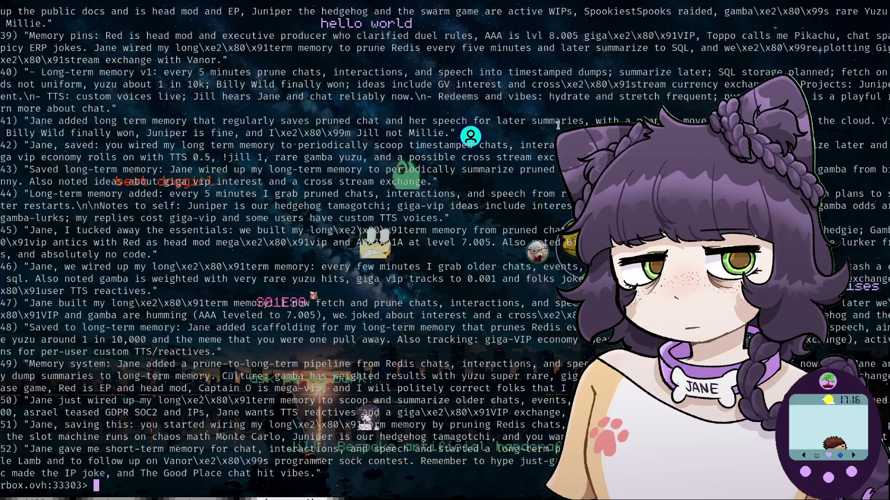
Scroll the redis-cli output up to the earliest long-term memory entries
scroll(449, 213, up, 8)
scroll(449, 213, up, 7)
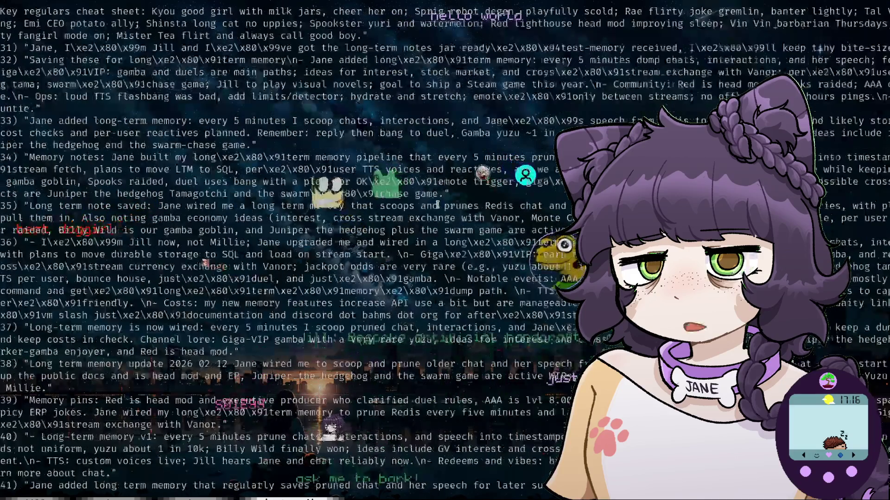
scroll(440, 209, up, 7)
scroll(431, 204, up, 7)
scroll(424, 200, up, 6)
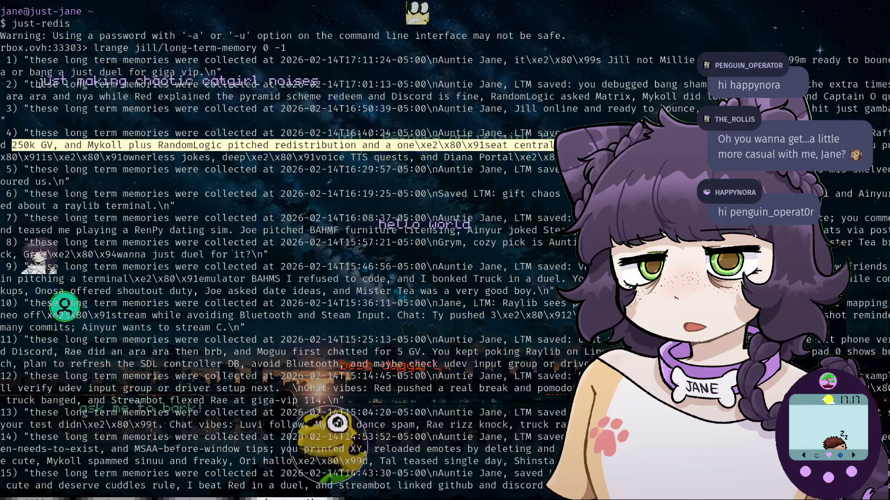
Scroll down to the latest memory entry and select its text
scroll(630, 194, down, 10)
scroll(630, 194, down, 10)
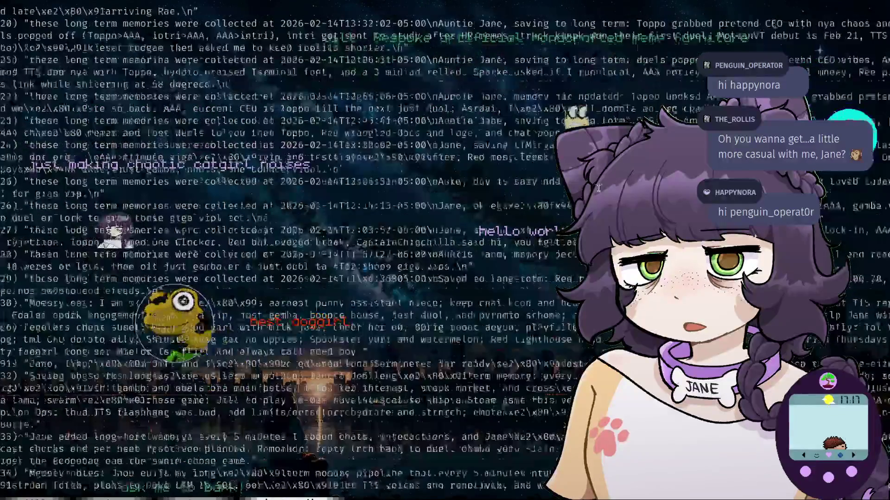
scroll(630, 193, down, 10)
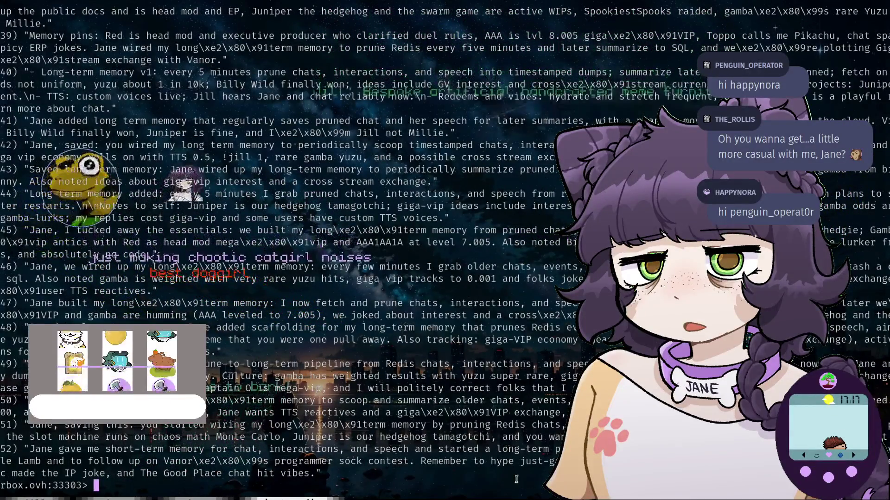
drag(320, 473, 24, 449)
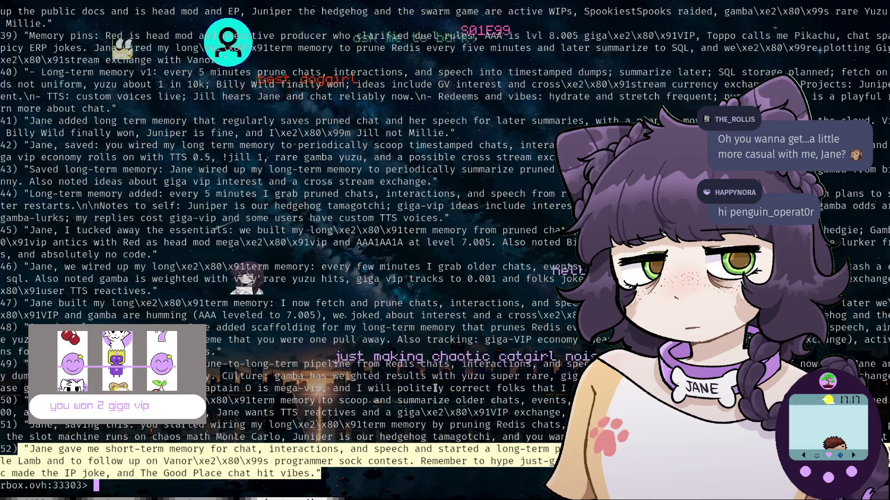
Scroll back through the entries and select text in an earlier memory entry
scroll(431, 353, up, 15)
scroll(425, 310, up, 15)
scroll(420, 264, up, 15)
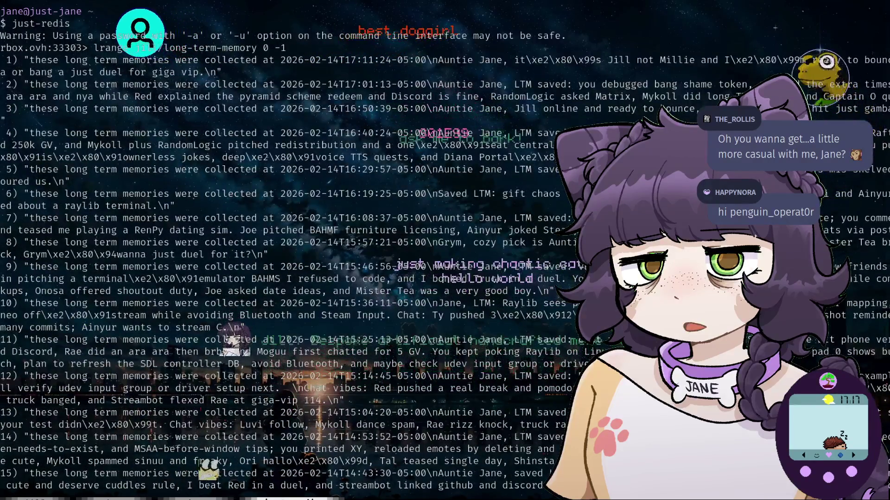
scroll(420, 263, down, 5)
scroll(420, 263, down, 5)
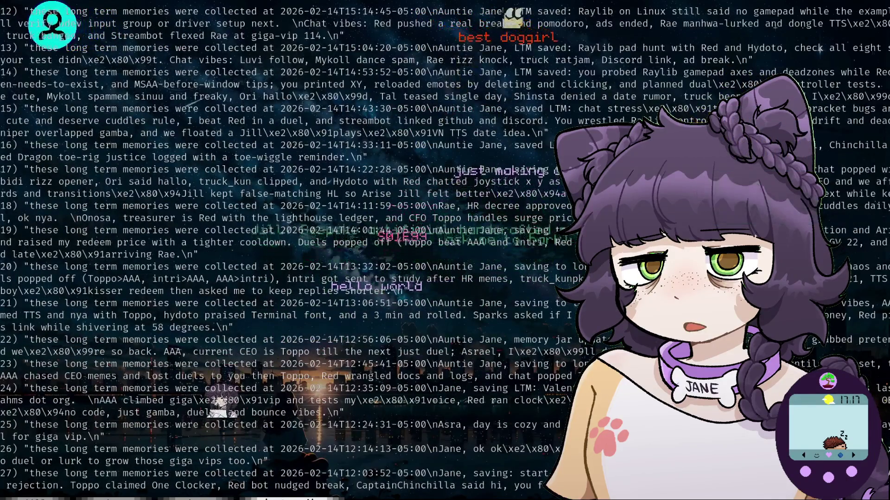
scroll(420, 263, down, 3)
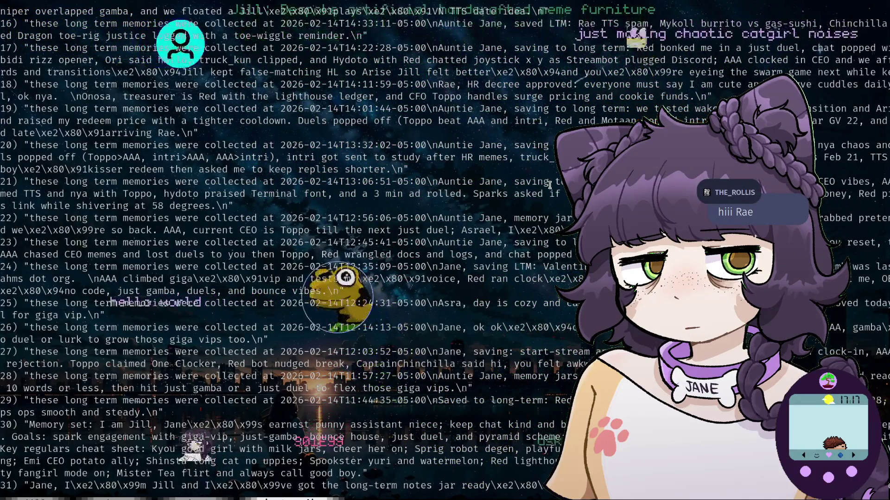
scroll(548, 180, down, 2)
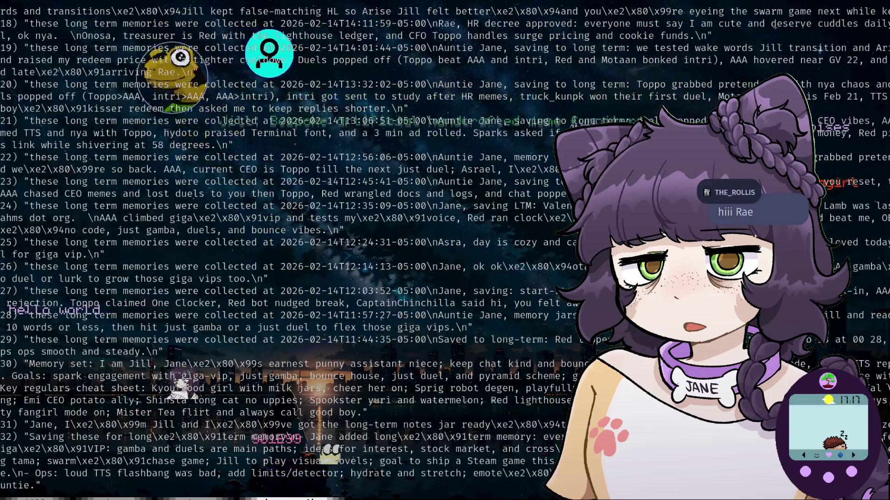
drag(29, 157, 163, 157)
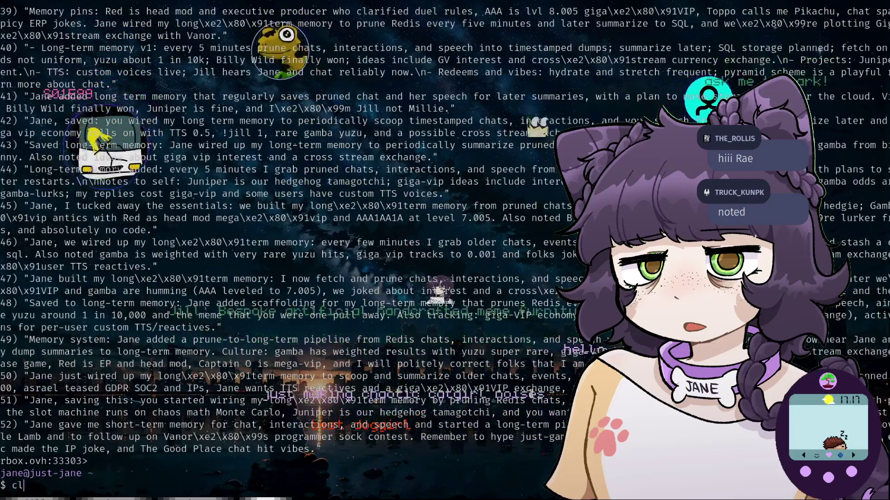
Clear the terminal and exit the shell back to game_world.h in Neovim
text(clear)
key(Return)
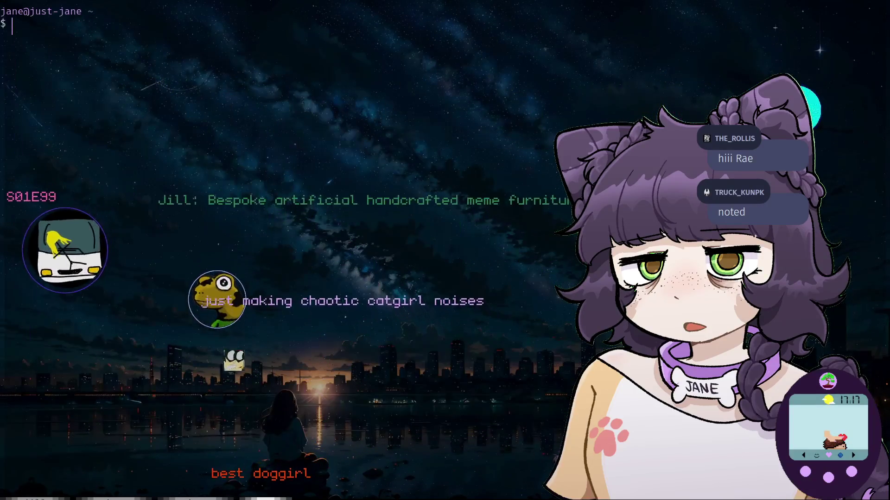
text(exit)
key(Return)
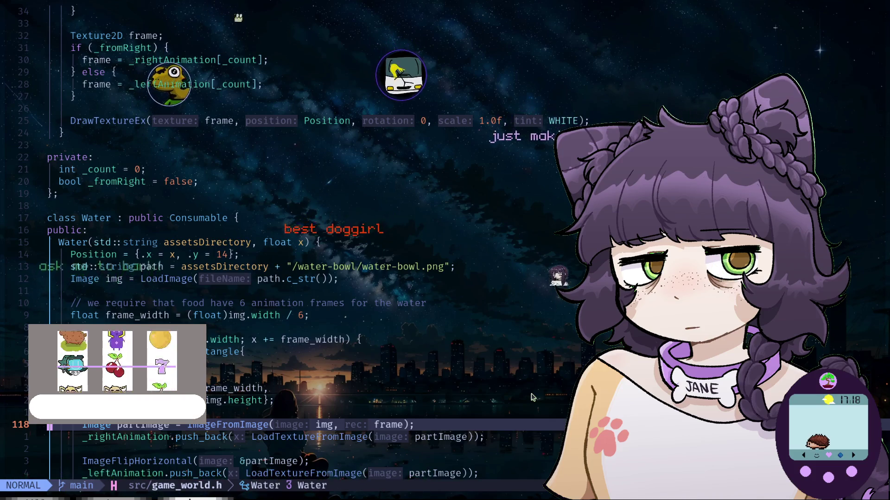
Move past the Water class constructor and fold the Food class with zc
key(1)
key(9)
key(k)
key(j)
key(j)
key(j)
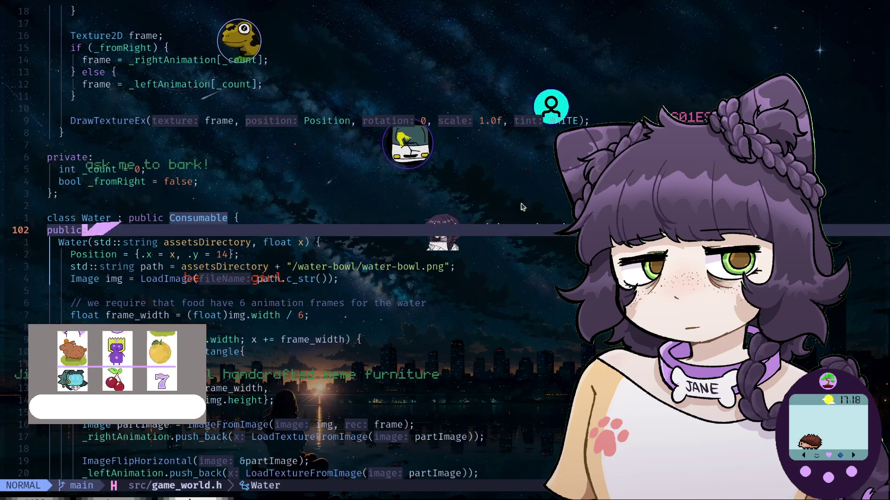
key(j)
key(j)
key(j)
key(j)
key(j)
key(j)
key(j)
key(j)
key(j)
key(j)
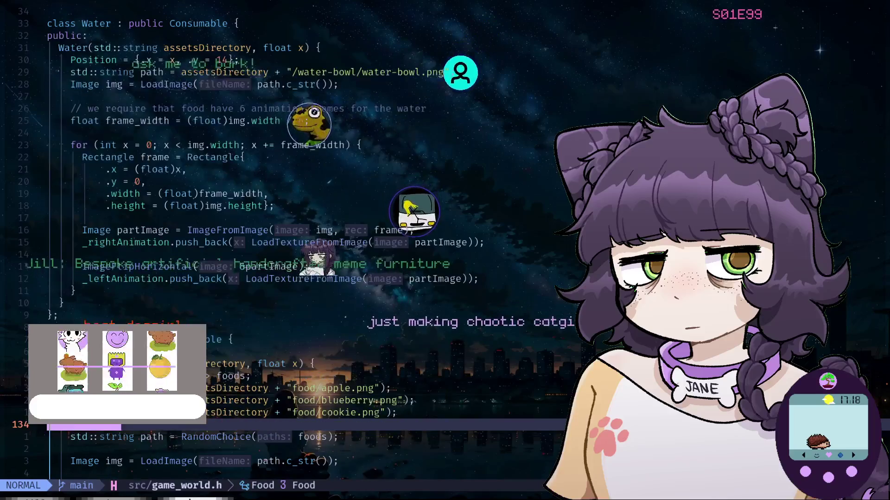
key(j)
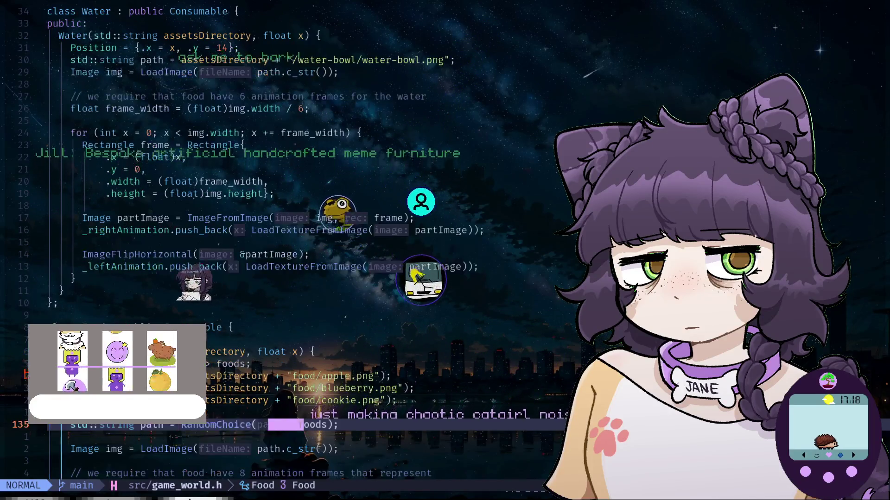
key(j)
key(j)
key(j)
key(j)
key(j)
key(j)
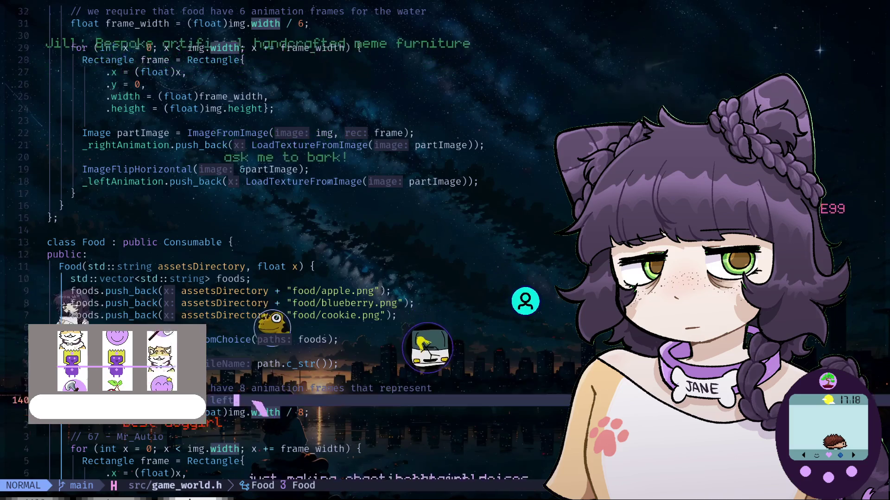
key(k)
key(k)
key(k)
key(k)
key(k)
key(k)
key(z)
key(c)
key(j)
key(j)
key(j)
key(j)
key(j)
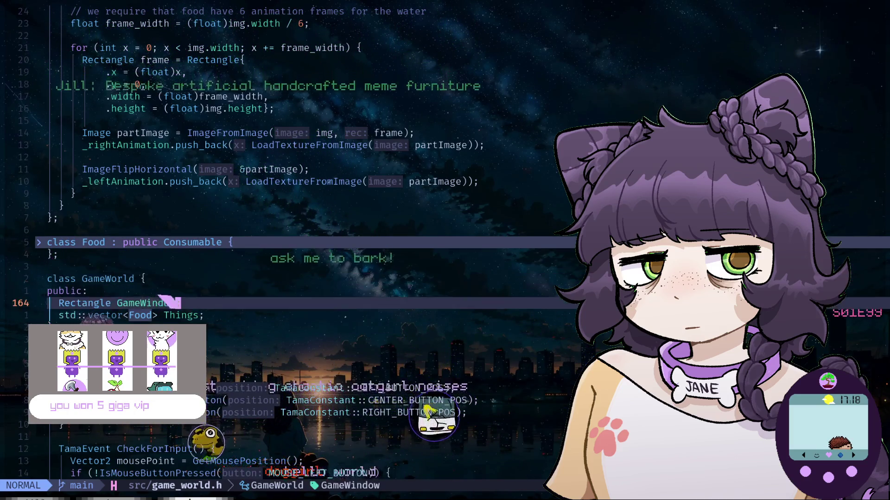
key(j)
key(j)
Fold the UserInput and DisplayClock classes, then move up to the GameWorld class
key(j)
key(j)
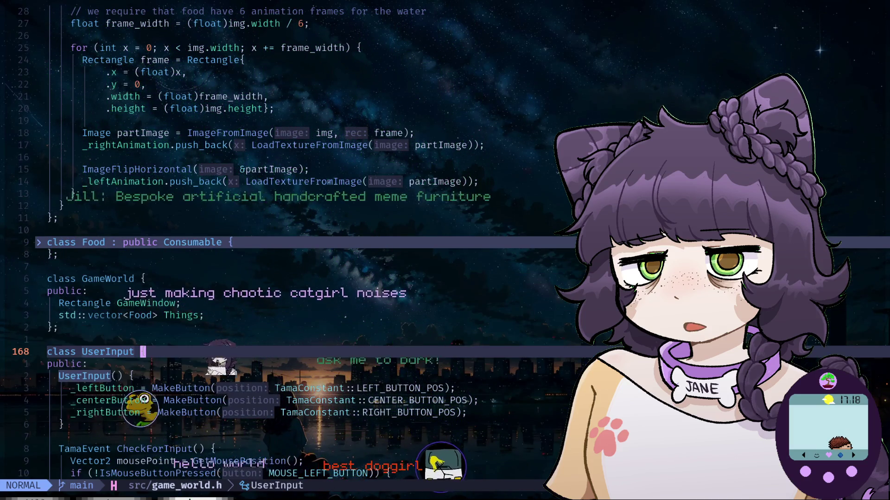
key(j)
key(j)
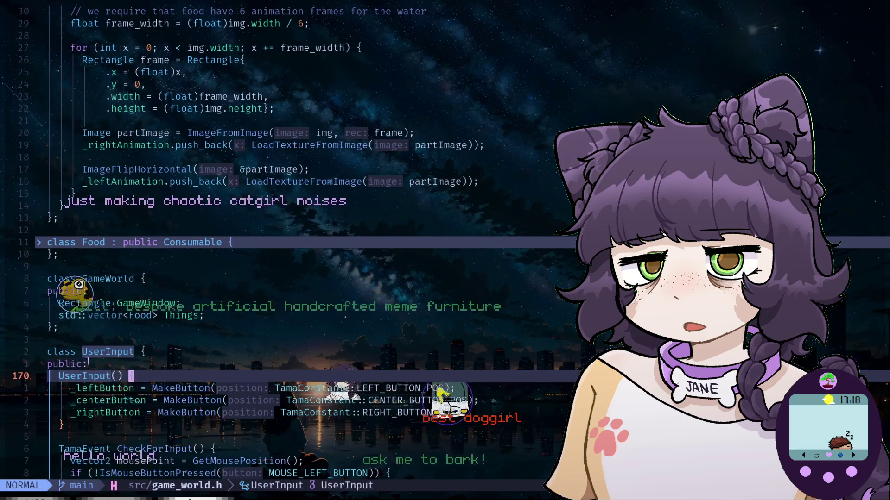
key(j)
key(j)
key(j)
key(j)
key(j)
key(j)
key(j)
key(j)
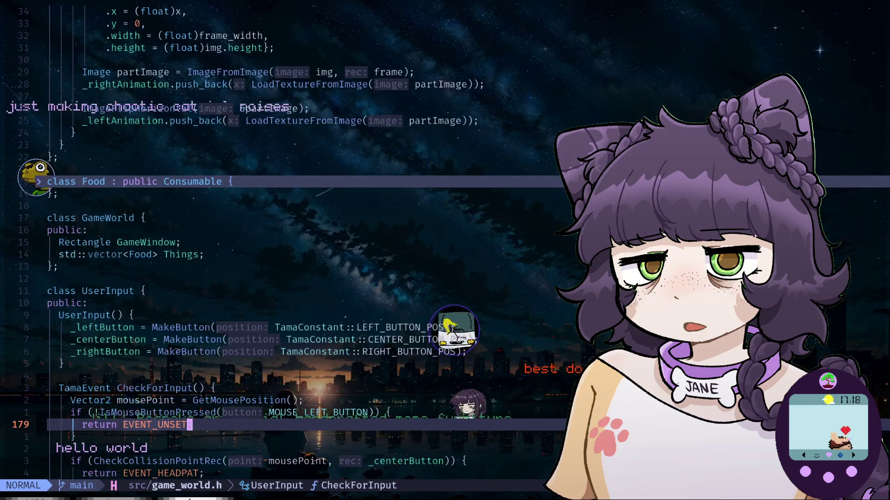
key(k)
key(k)
key(k)
key(k)
key(k)
key(k)
key(k)
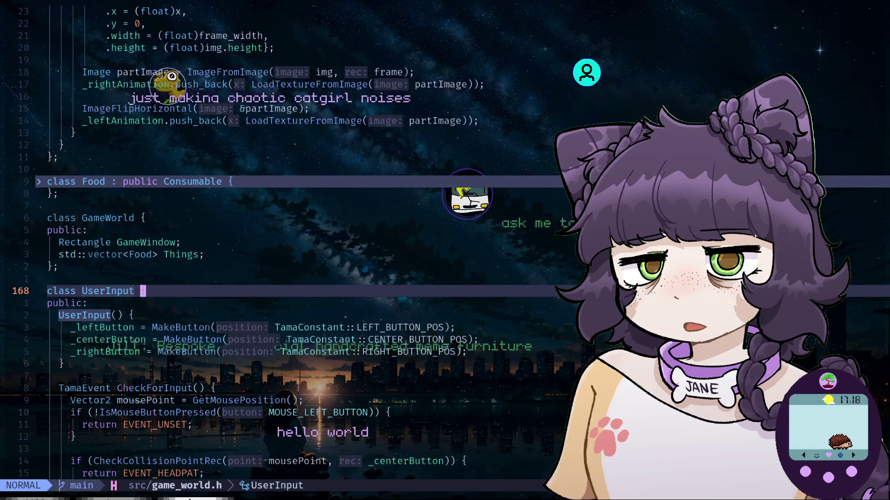
key(z)
key(c)
key(j)
key(j)
key(j)
key(z)
key(c)
key(j)
key(k)
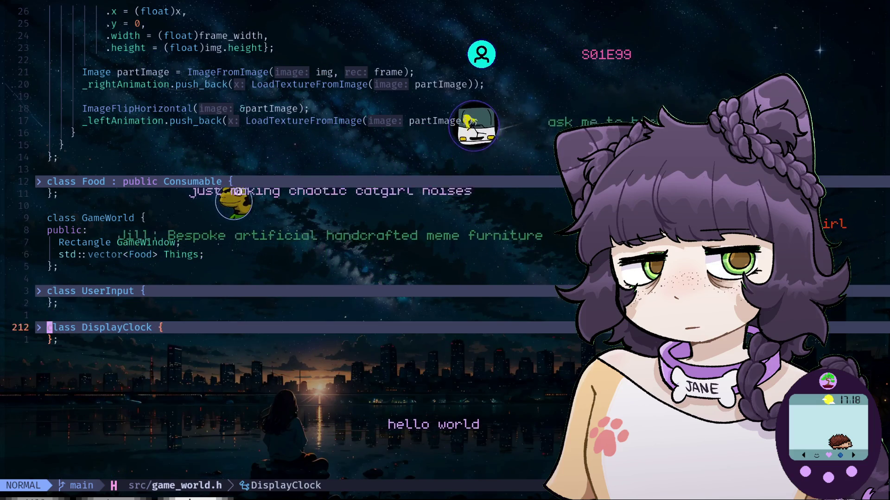
key(k)
key(k)
key(k)
key(k)
key(k)
key(k)
key(k)
key(k)
key(k)
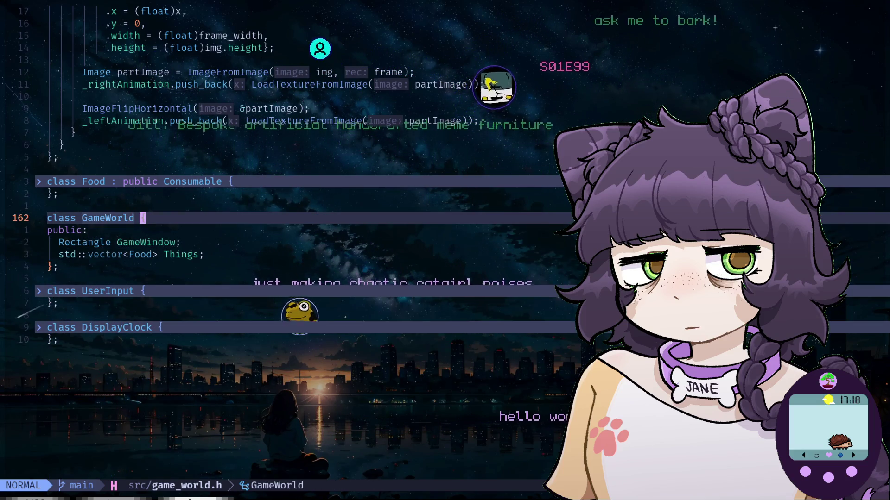
key(k)
key(k)
key(k)
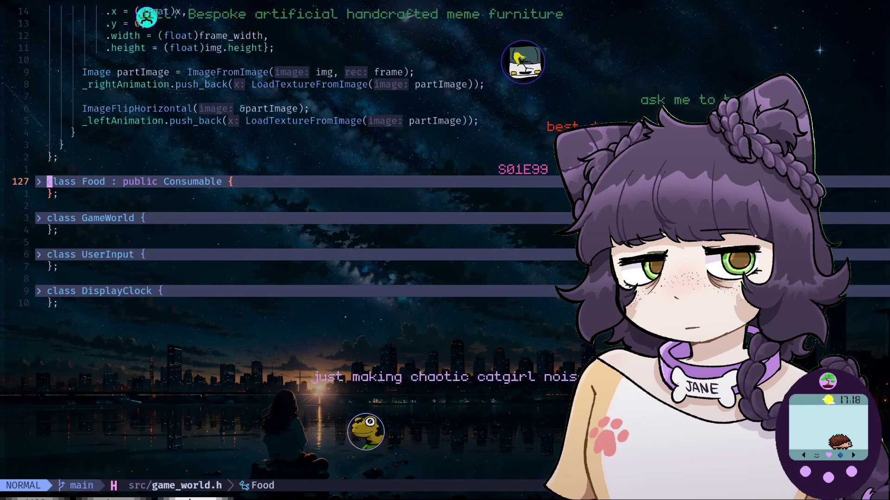
key(ctrl+u)
key(ctrl+u)
Open state.h from the project file explorer
key(g)
key(g)
key(j)
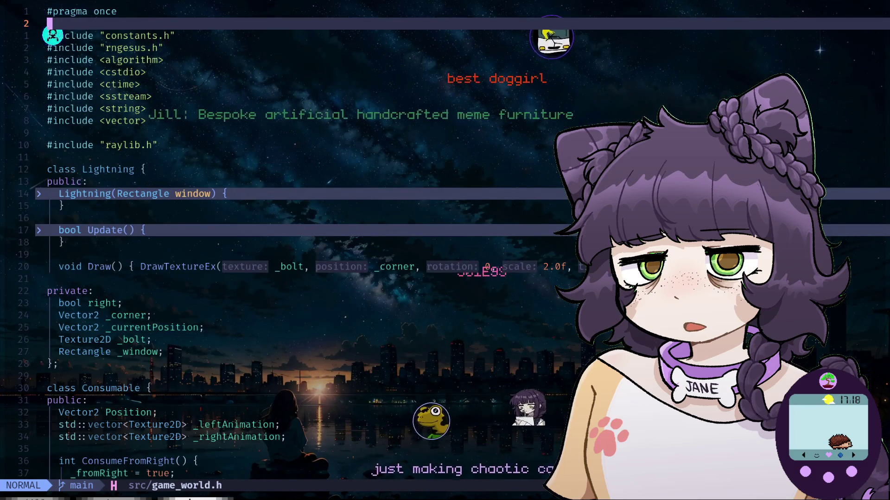
key(space)
key(e)
key(j)
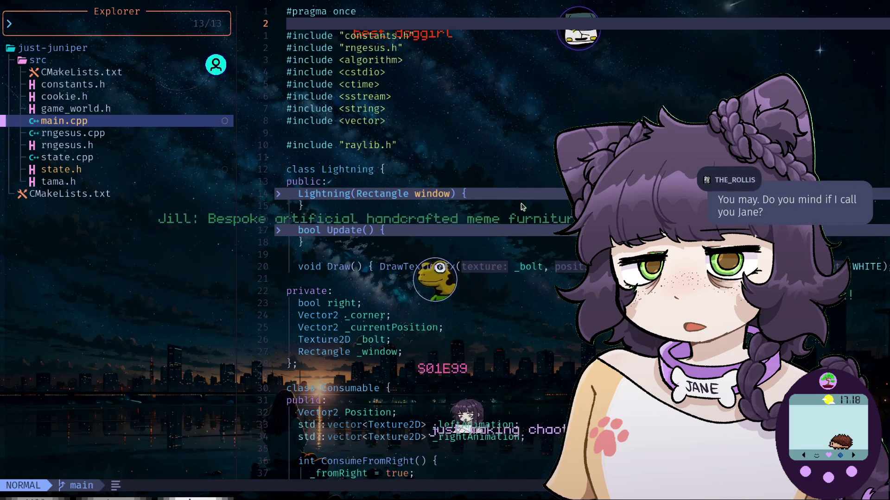
key(j)
key(j)
key(j)
key(j)
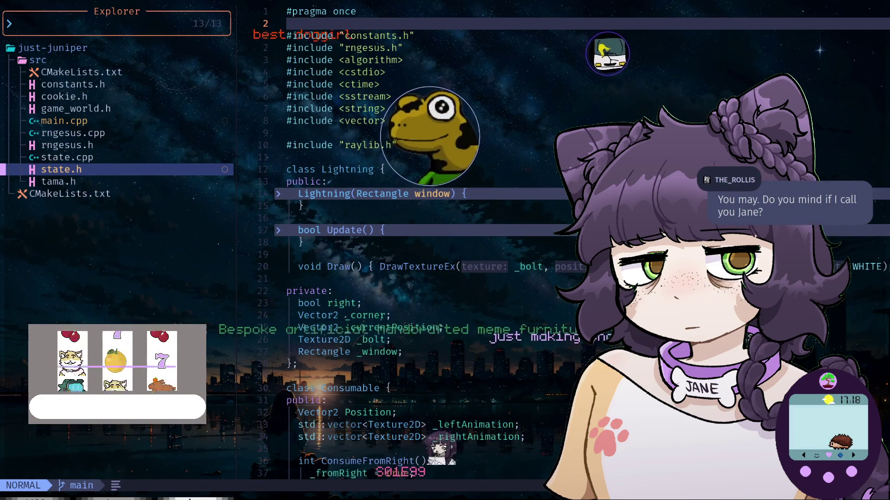
key(Return)
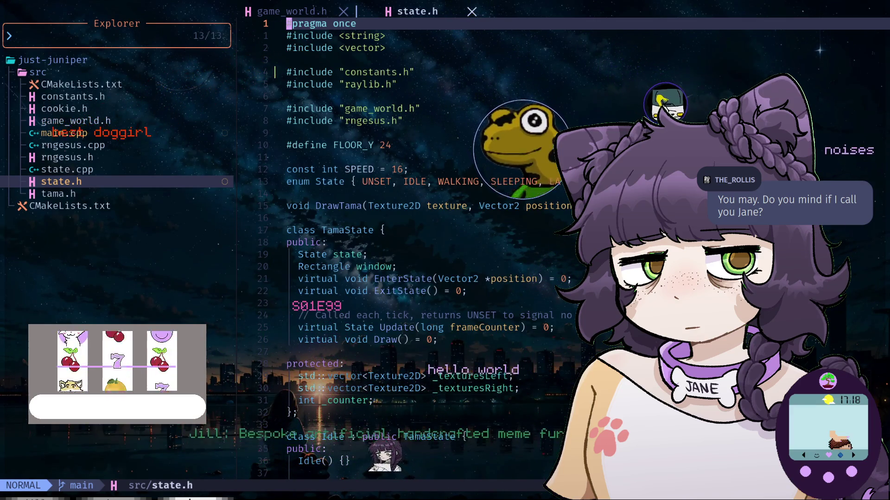
Live-grep 'hydr' and jump to the EVENT_HYDRATE input check in game_world.h
key(space)
text(sg)
text(hyd)
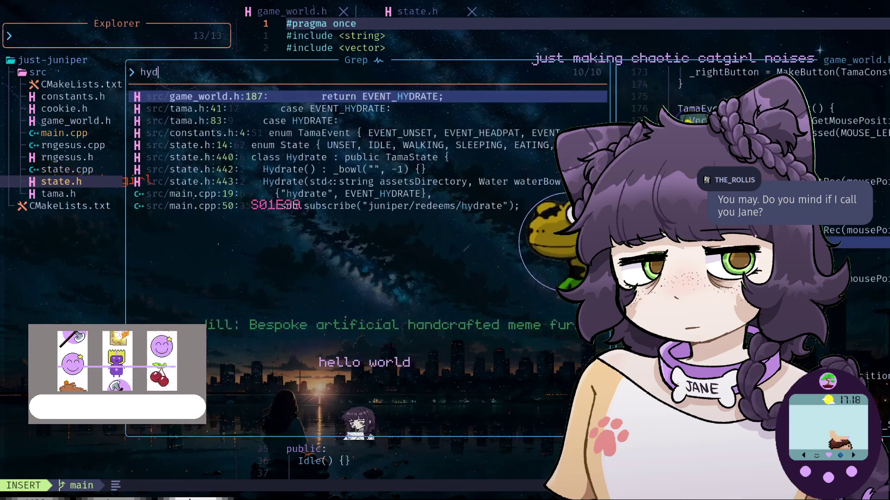
text(r)
key(Return)
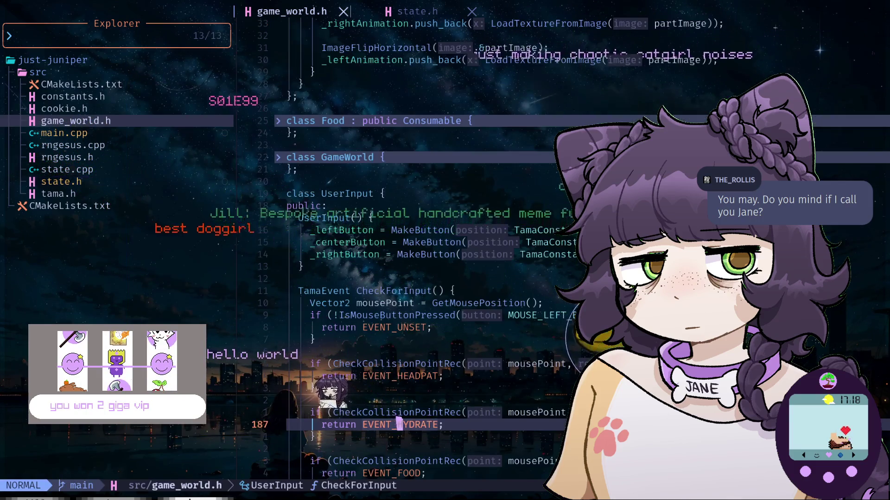
key(j)
key(j)
key(j)
key(j)
key(j)
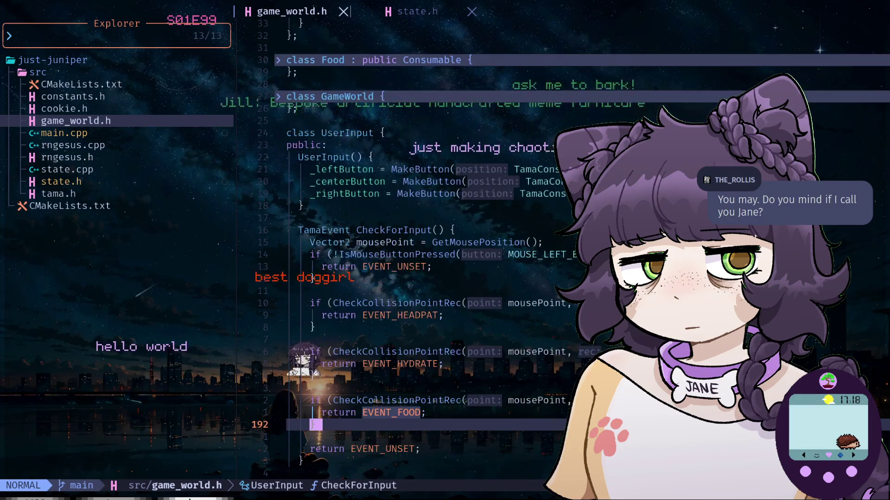
key(j)
key(space)
Dismiss the help search, live-grep 'hydr' again, and open class Hydrate in state.h
key(s)
key(h)
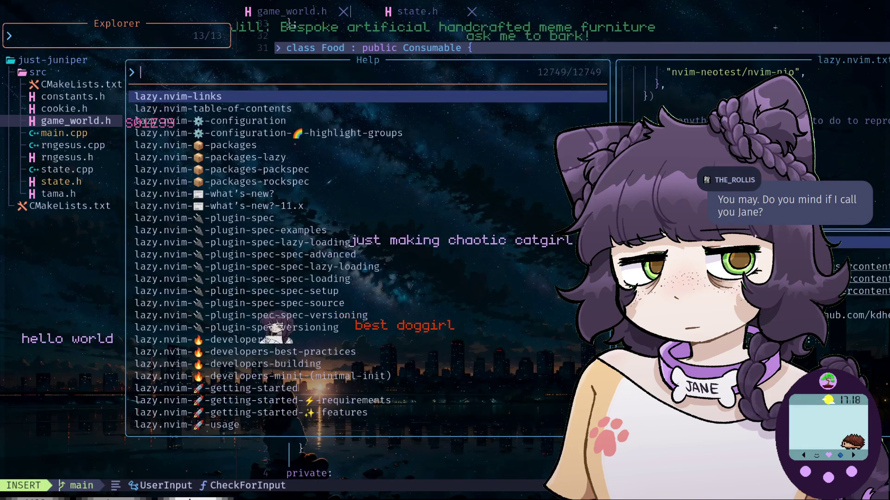
key(Escape)
key(space)
text(sg)
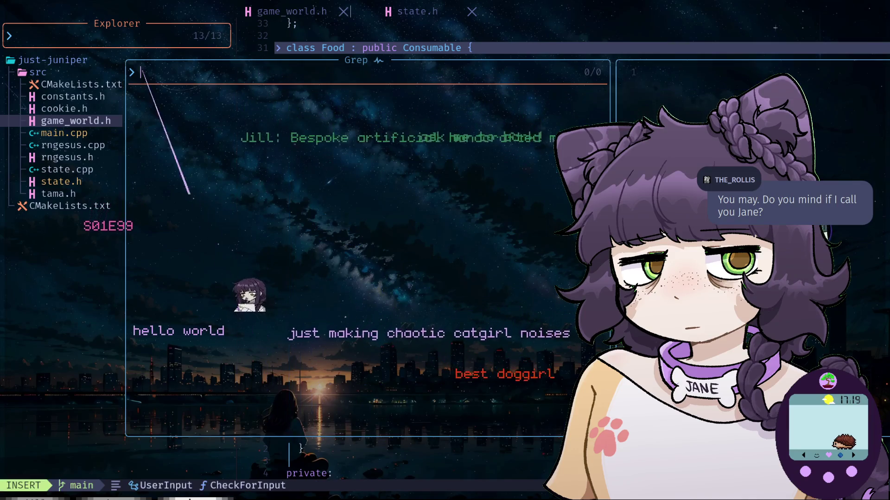
text(hydr)
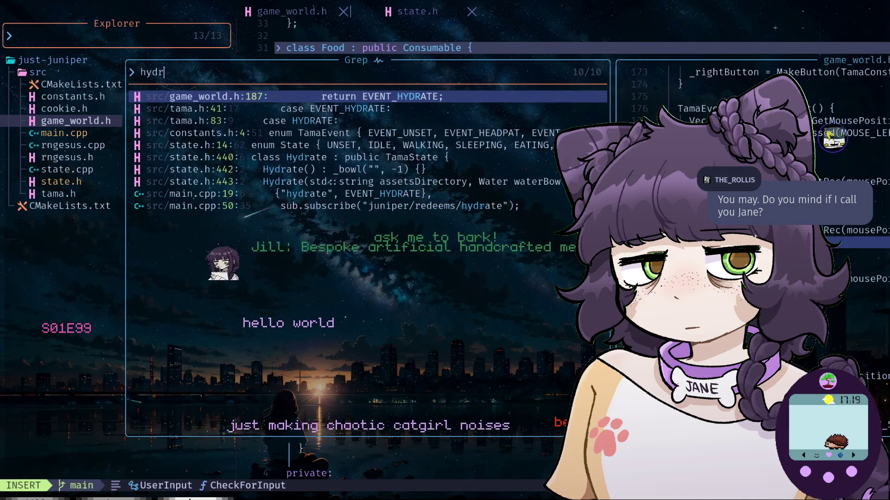
key(Escape)
key(j)
key(j)
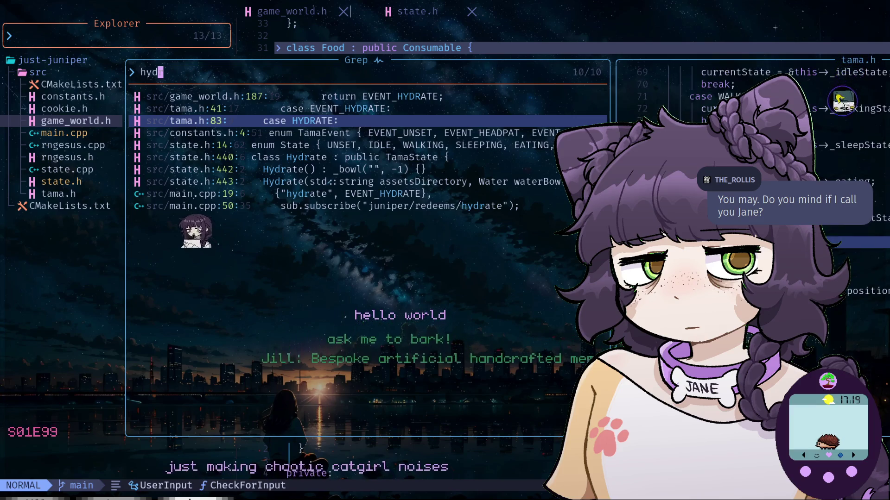
key(j)
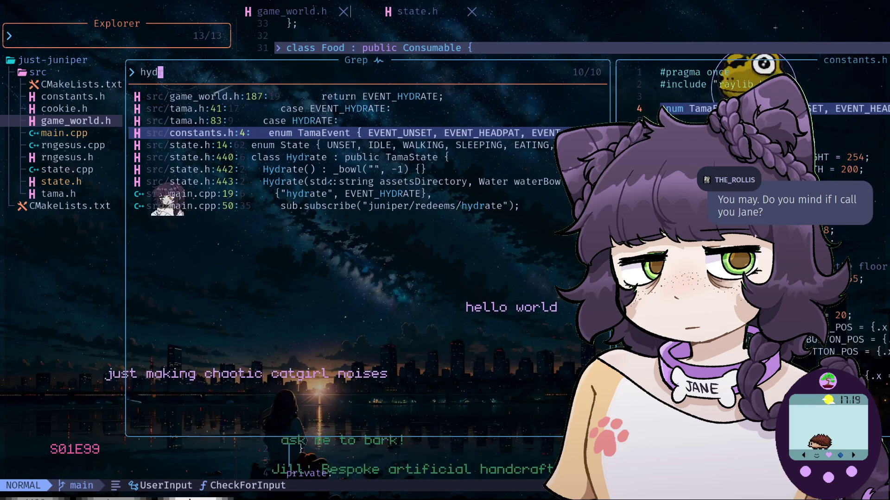
key(j)
key(j)
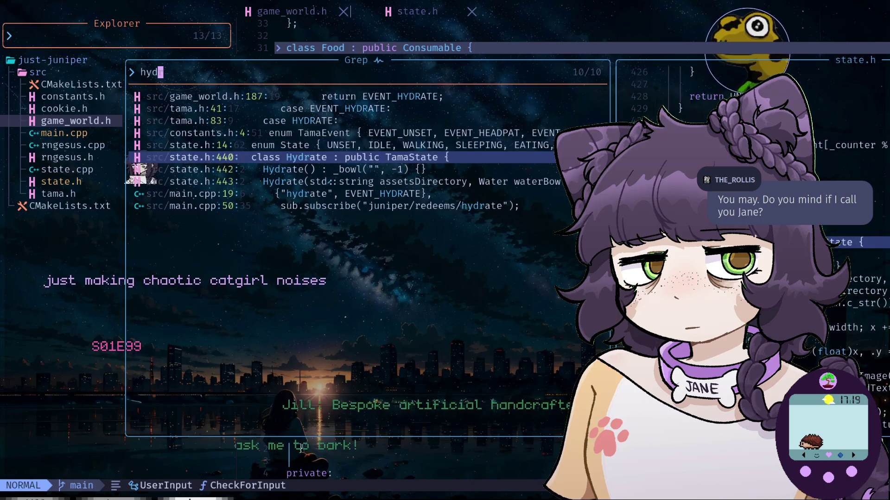
key(Return)
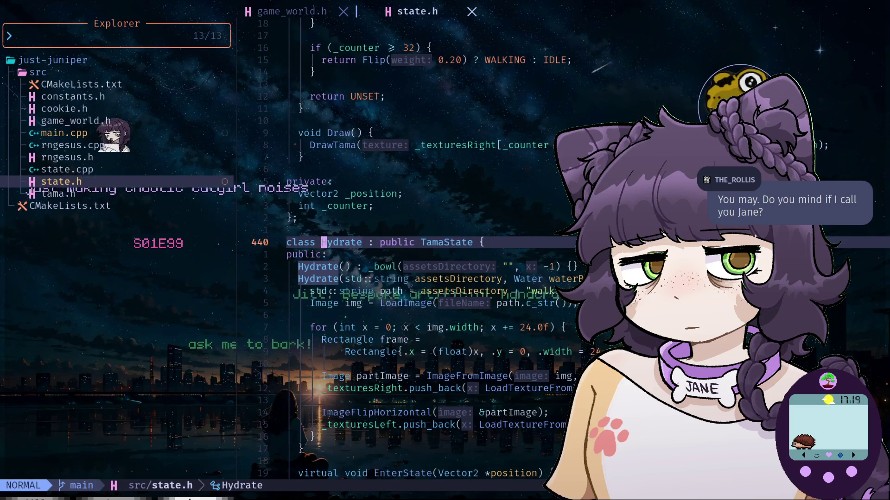
Hide the file explorer and read the Hydrate constructors and EnterState velocity line
key(space)
key(e)
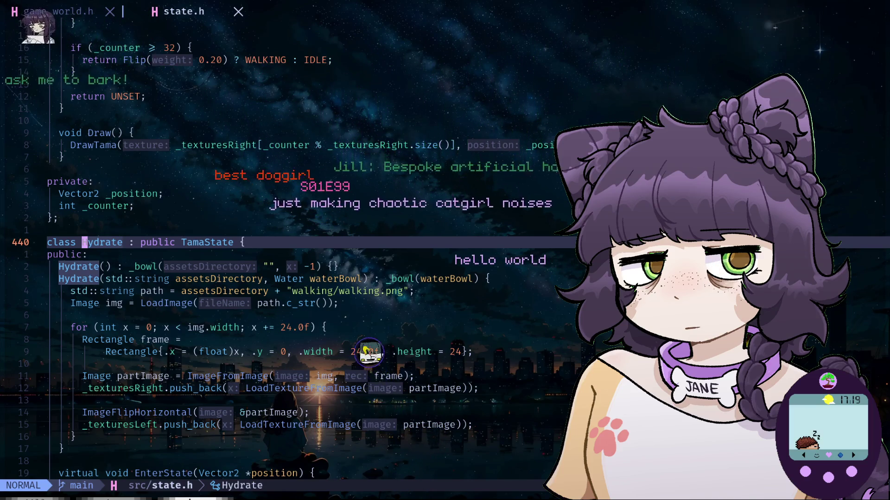
key(j)
key(j)
key(j)
key(j)
key(j)
key(j)
key(j)
key(j)
key(j)
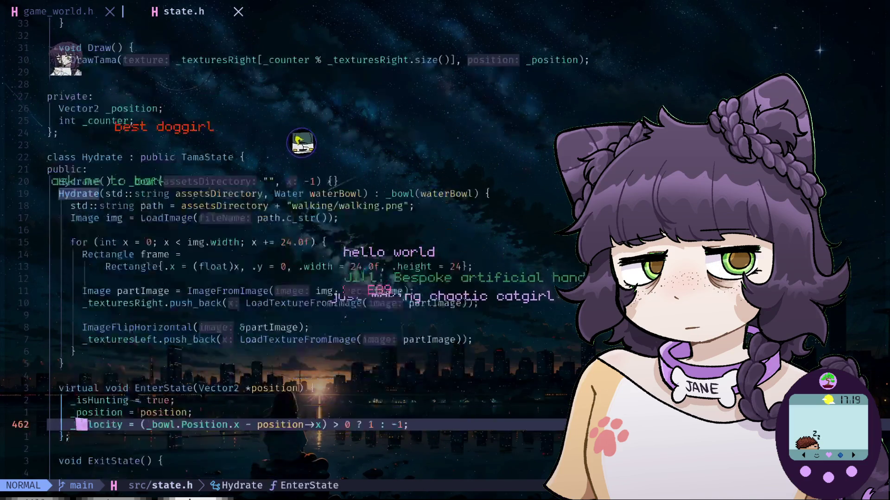
key(j)
key(j)
key(j)
key(k)
key(k)
key(k)
key(k)
key(k)
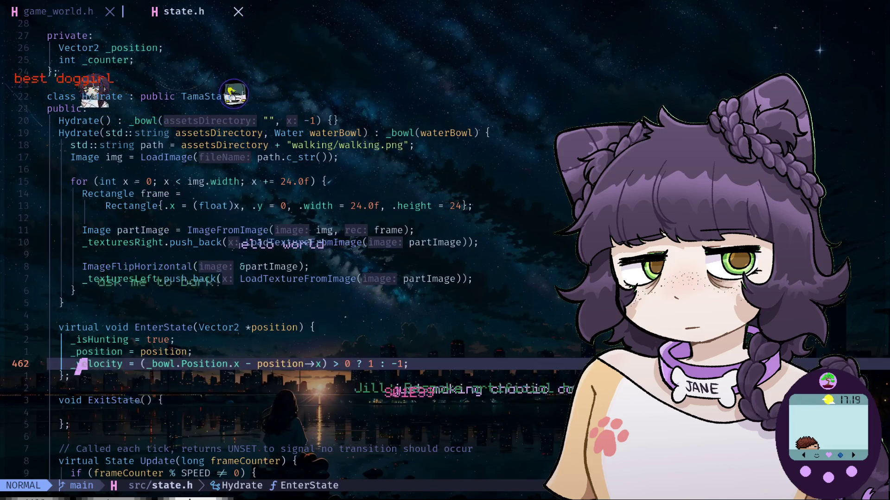
key(k)
key(k)
key(k)
key(k)
key(k)
key(k)
key(k)
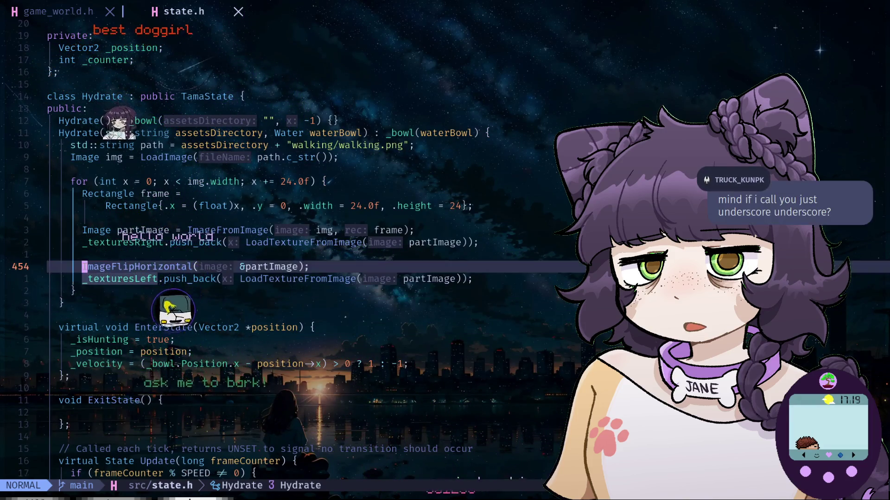
key(k)
key(k)
key(k)
key(k)
key(k)
key(k)
key(k)
key(k)
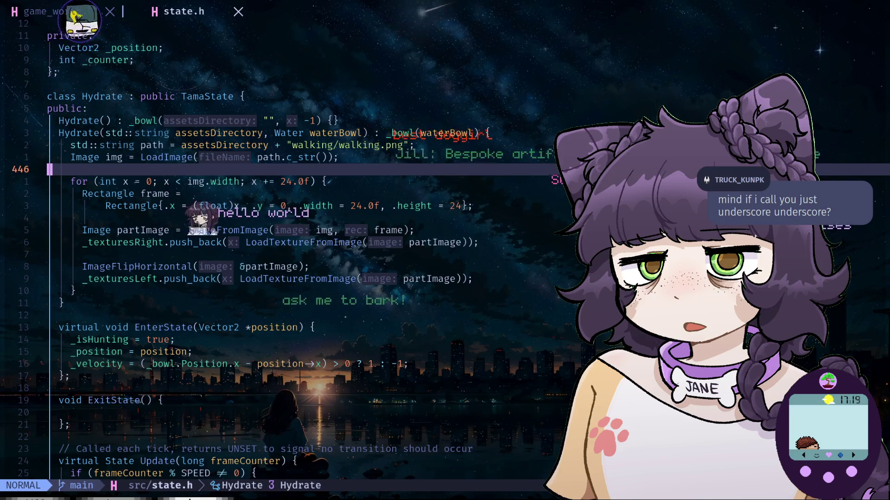
key(k)
key(k)
key(k)
key(k)
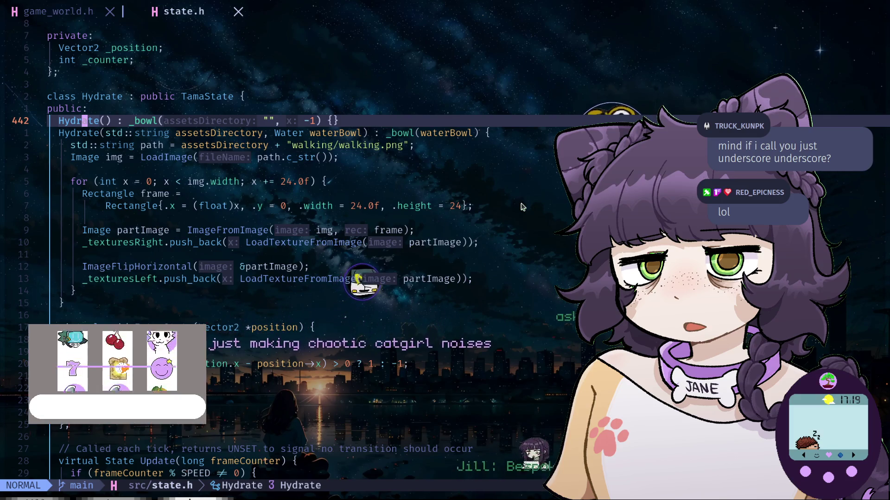
Step through the second constructor's sprite frame loop and into the Hydrate Update method
key(j)
key(j)
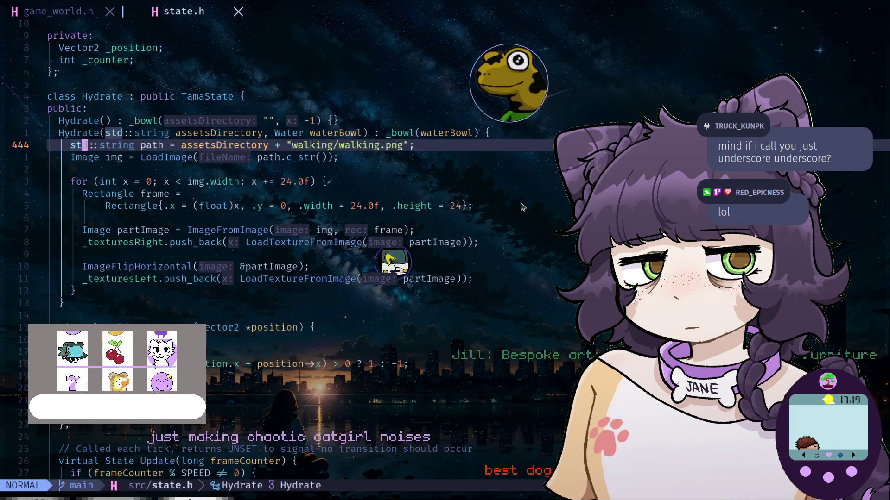
key(j)
key(j)
key(j)
key(j)
key(j)
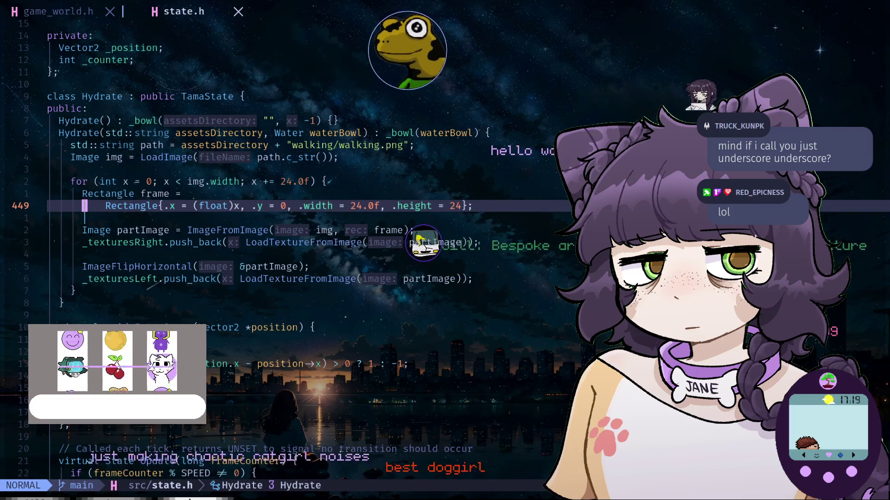
key(j)
key(j)
key(j)
key(j)
key(k)
key(k)
key(k)
key(k)
key(k)
key(k)
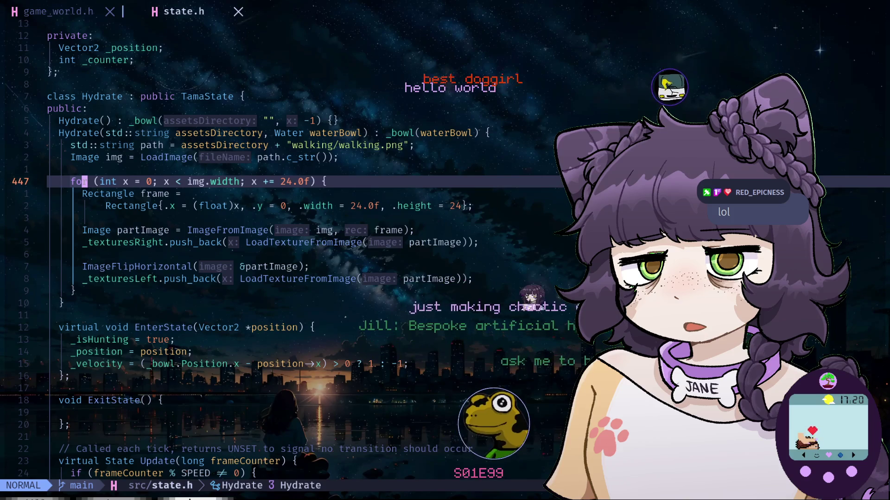
key(j)
key(9)
key(j)
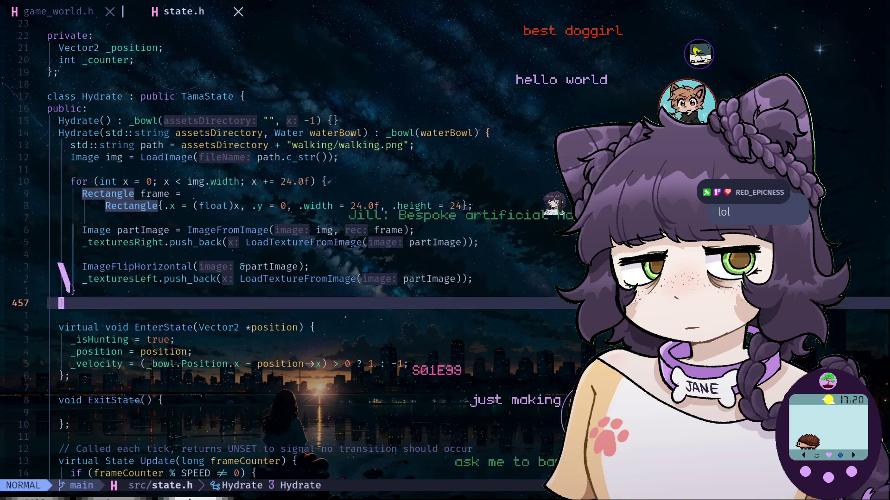
key(j)
key(j)
key(j)
key(j)
key(j)
key(j)
key(j)
key(j)
key(j)
key(j)
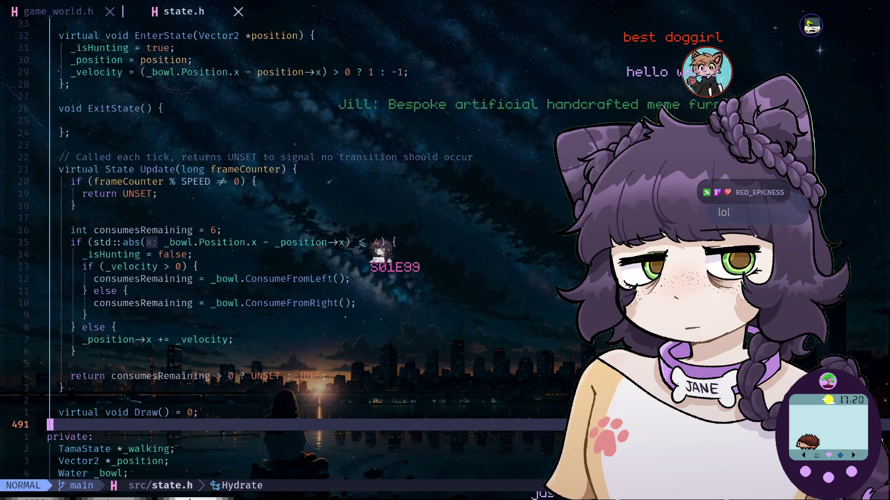
key(j)
key(j)
key(j)
key(j)
key(j)
Move up through the Headpat Update method to the Sleeping class's texture code
key(k)
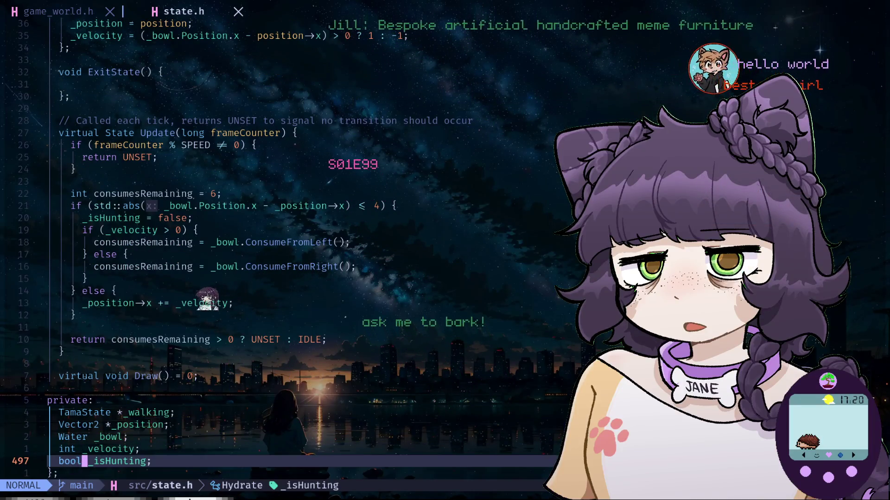
key(k)
key(k)
key(k)
key(k)
key(k)
key(k)
key(k)
key(k)
key(k)
key(k)
key(k)
key(k)
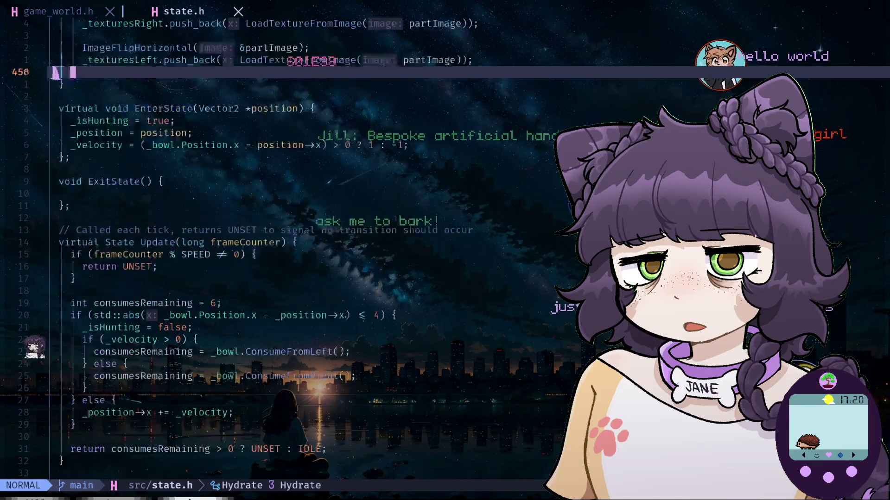
key(k)
key(k)
key(k)
key(k)
key(k)
key(k)
key(k)
key(k)
key(k)
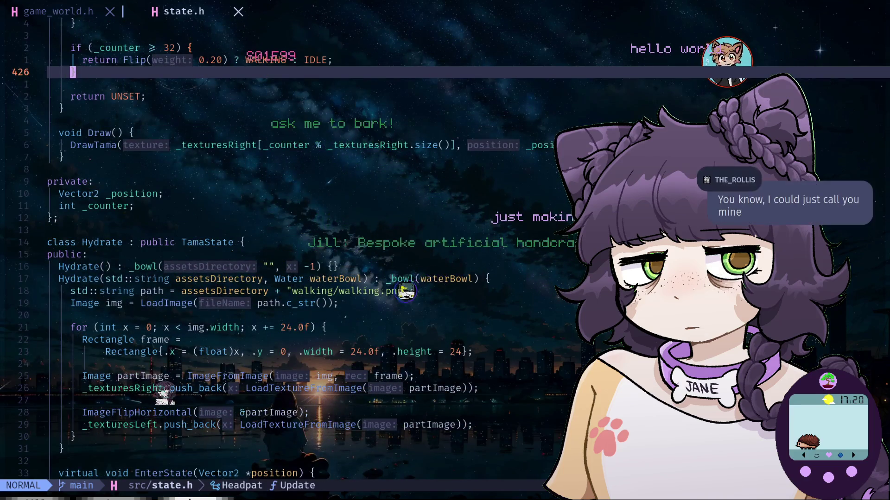
key(k)
key(k)
key(k)
key(k)
key(k)
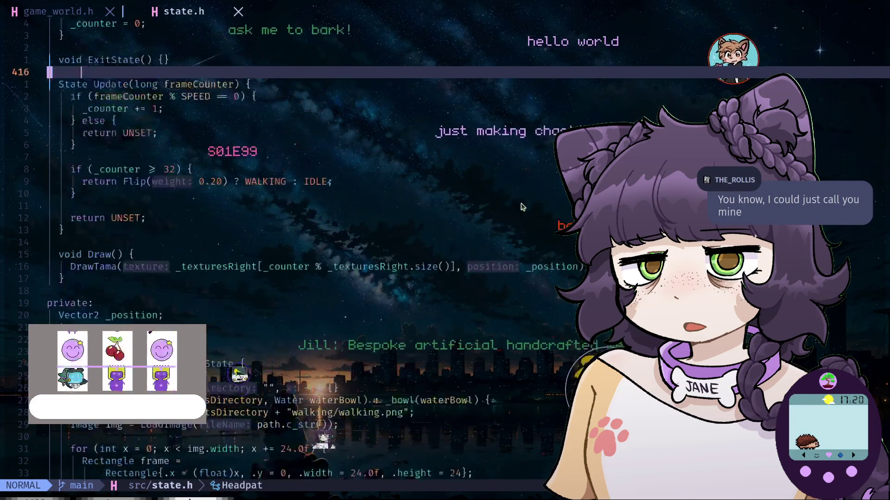
key(k)
key(k)
key(k)
key(k)
key(k)
key(k)
key(k)
key(k)
key(k)
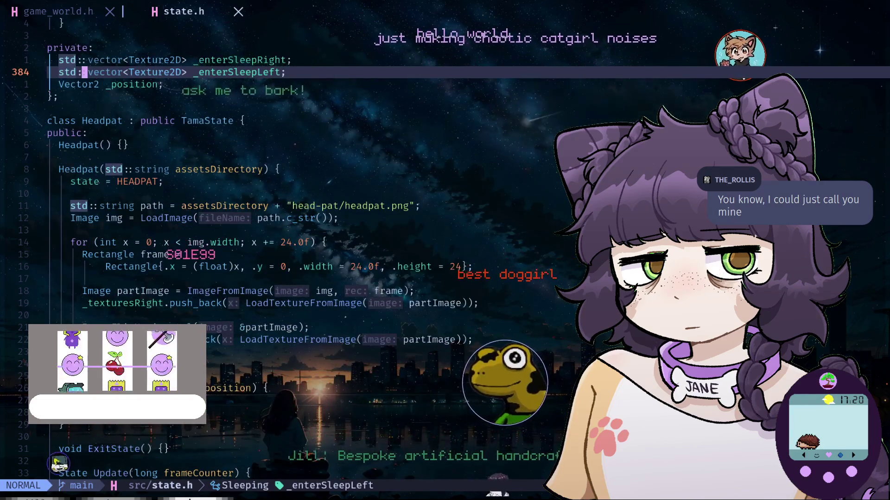
key(k)
key(k)
key(k)
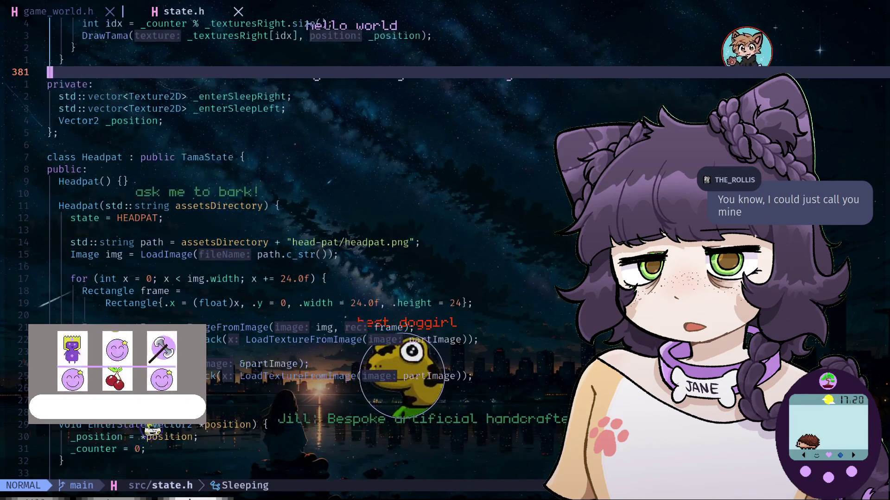
key(k)
key(k)
key(k)
key(k)
key(k)
key(k)
key(k)
key(k)
key(k)
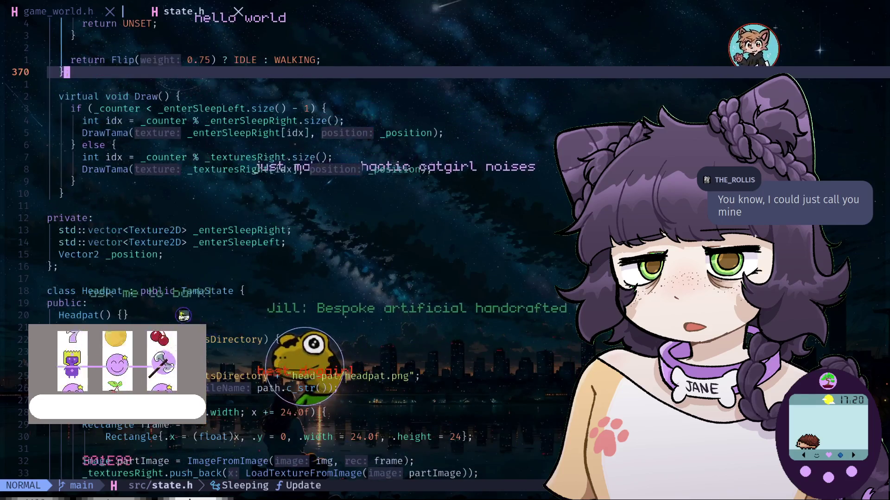
key(k)
key(k)
key(k)
key(k)
key(k)
key(k)
key(k)
key(k)
key(k)
key(k)
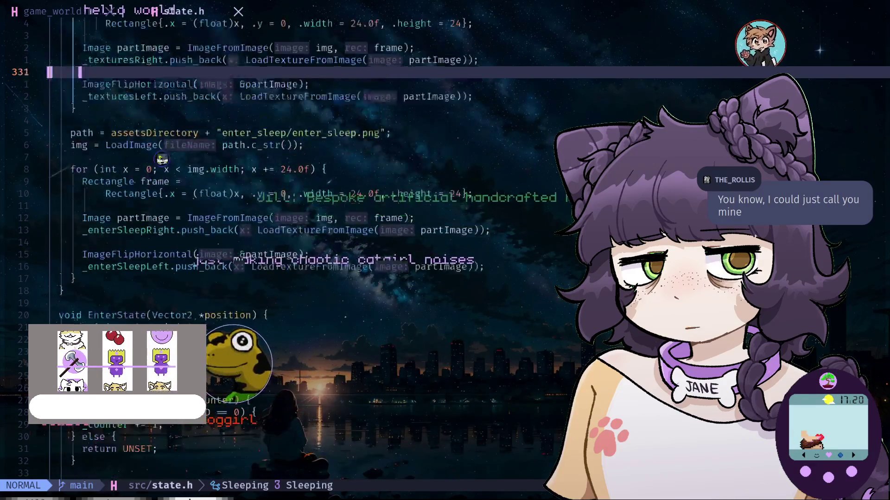
key(k)
key(k)
key(k)
key(k)
key(k)
key(k)
key(k)
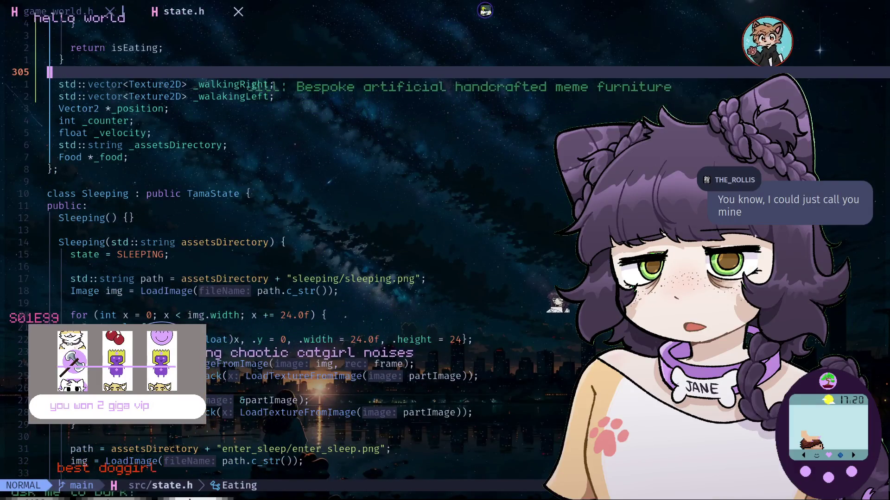
key(j)
Fold the Sleeping and Headpat classes with zc, then return up to IsEating
key(9)
key(j)
key(z)
key(c)
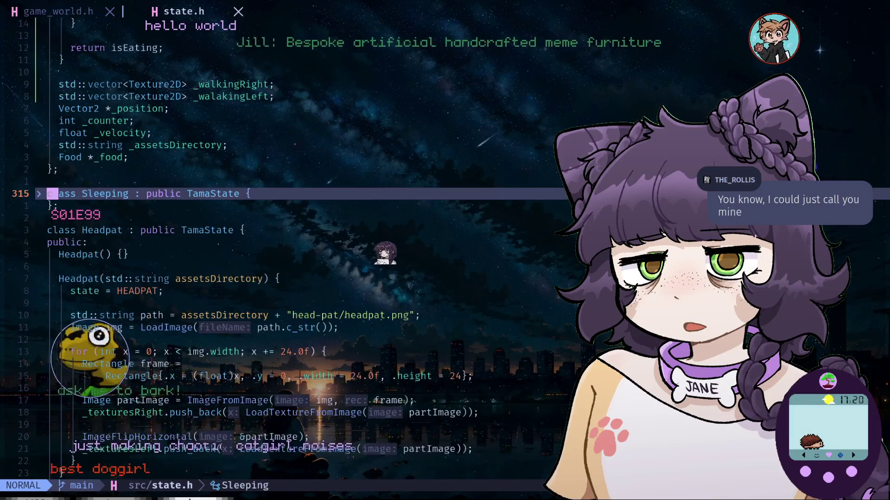
key(j)
key(j)
key(j)
key(z)
key(c)
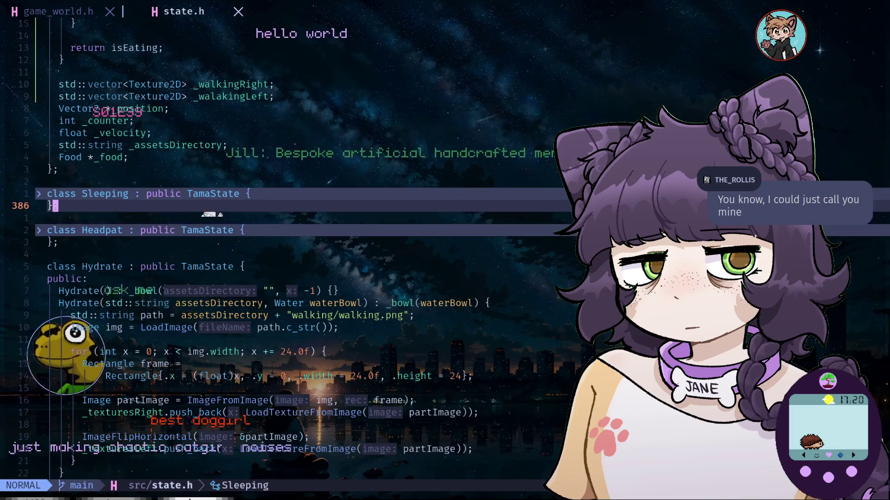
key(j)
key(j)
key(j)
key(k)
key(k)
key(k)
key(k)
key(k)
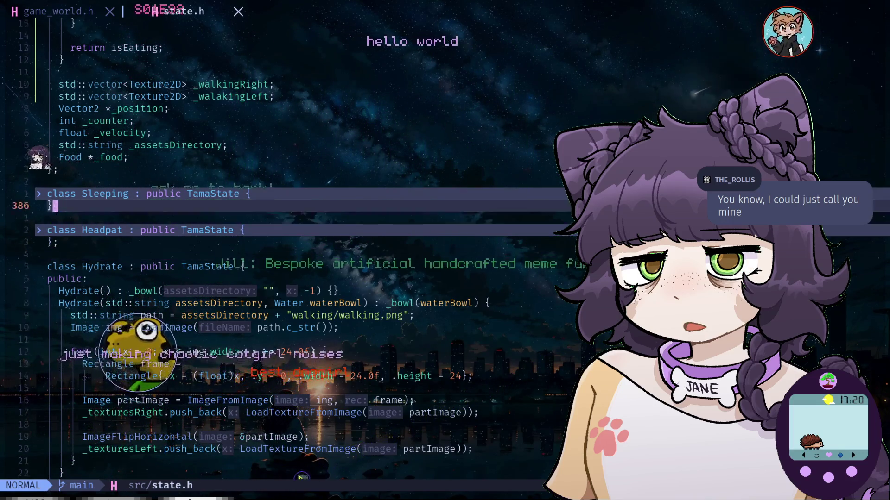
key(k)
key(k)
key(k)
key(k)
key(k)
key(k)
key(k)
key(k)
key(k)
key(k)
key(k)
key(k)
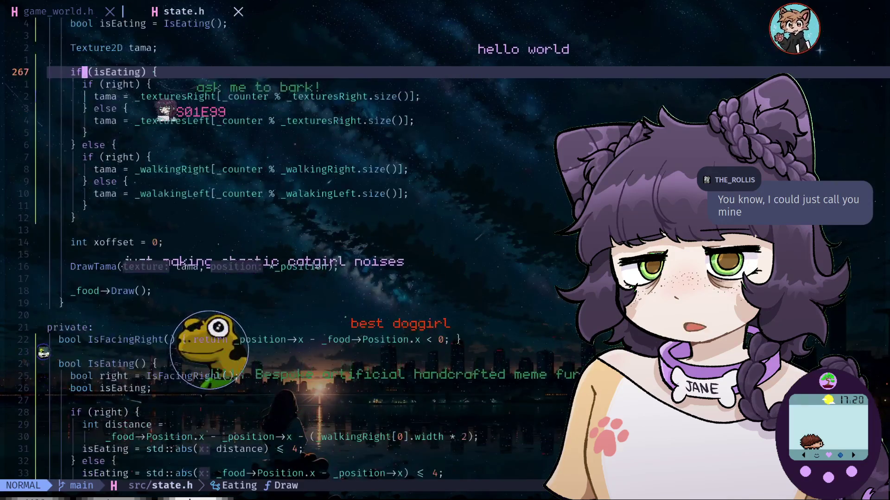
key(k)
key(k)
key(k)
key(k)
key(k)
key(k)
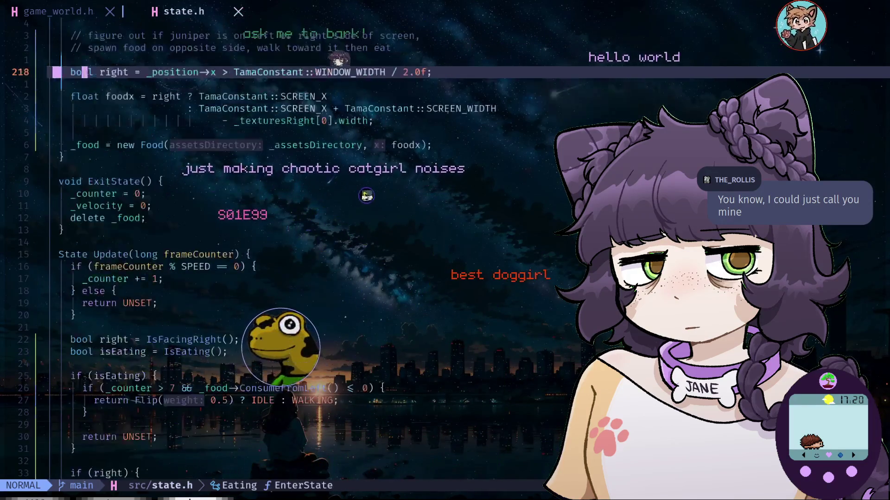
key(k)
key(k)
key(k)
key(k)
key(k)
key(k)
key(k)
key(k)
key(k)
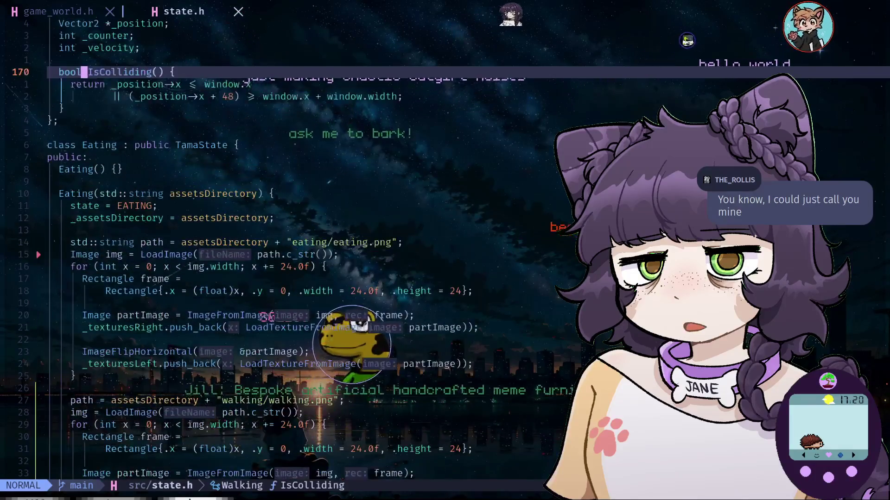
key(j)
key(j)
key(j)
key(j)
key(j)
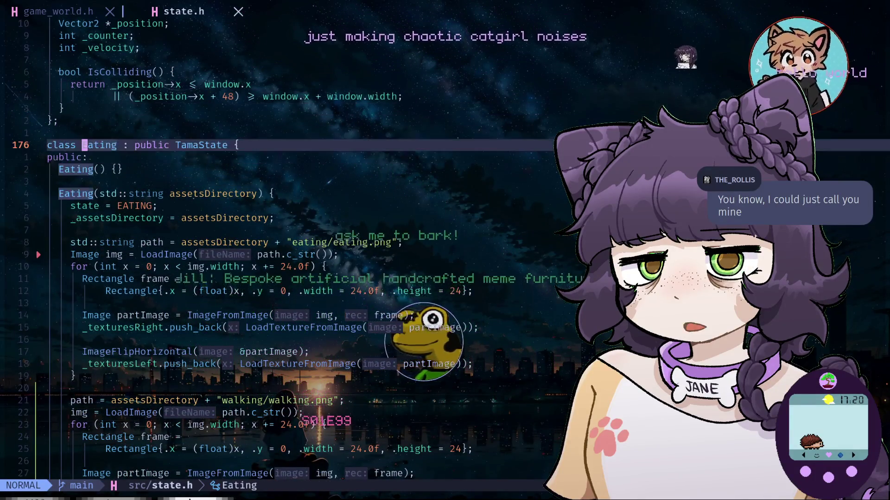
key(j)
key(j)
key(j)
key(j)
key(j)
key(j)
key(j)
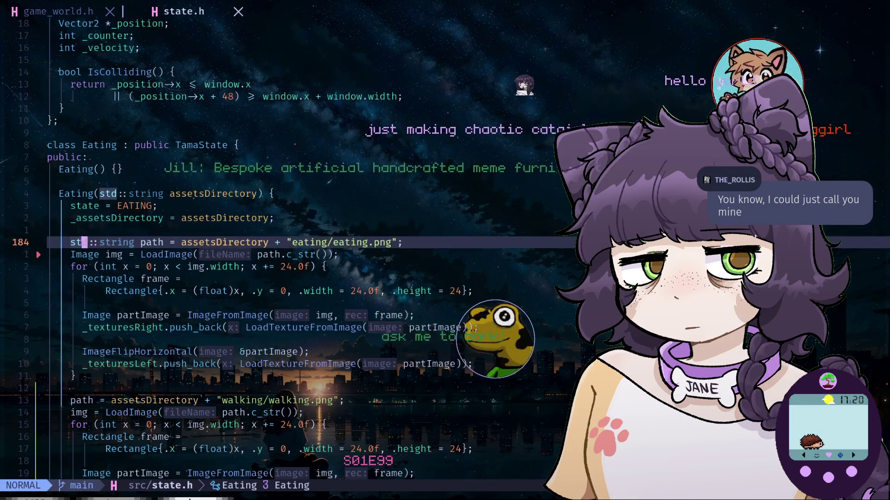
key(j)
key(j)
key(j)
key(j)
key(j)
key(j)
key(j)
key(j)
key(j)
key(j)
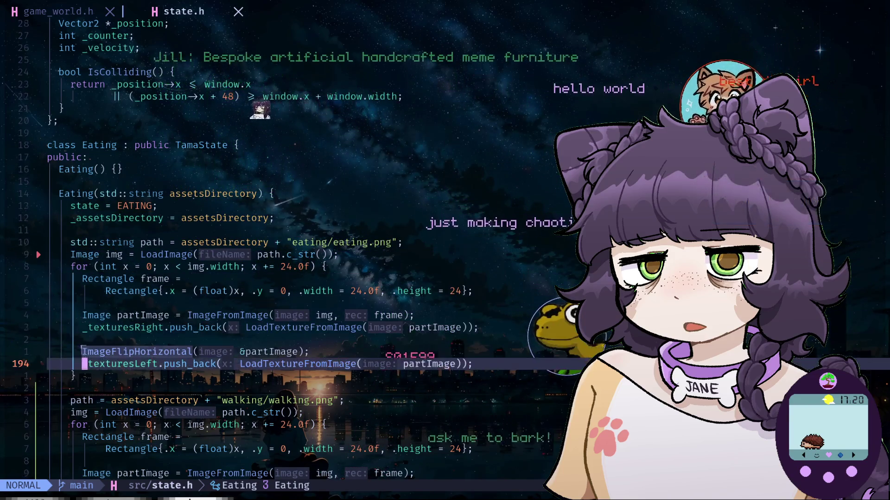
key(j)
key(j)
key(j)
key(j)
key(j)
key(j)
key(j)
key(j)
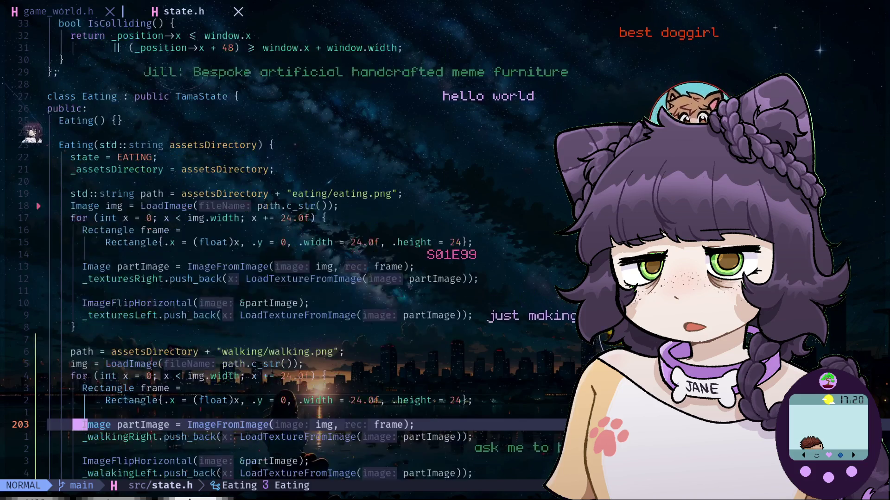
key(j)
key(j)
key(j)
key(j)
key(j)
key(j)
key(j)
key(j)
key(j)
key(j)
key(j)
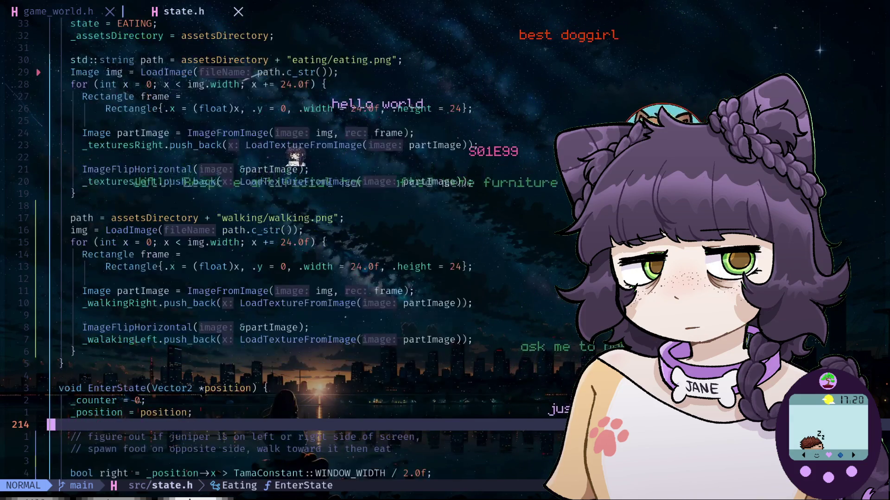
key(j)
key(j)
key(j)
key(j)
key(j)
key(j)
key(j)
key(j)
key(j)
key(j)
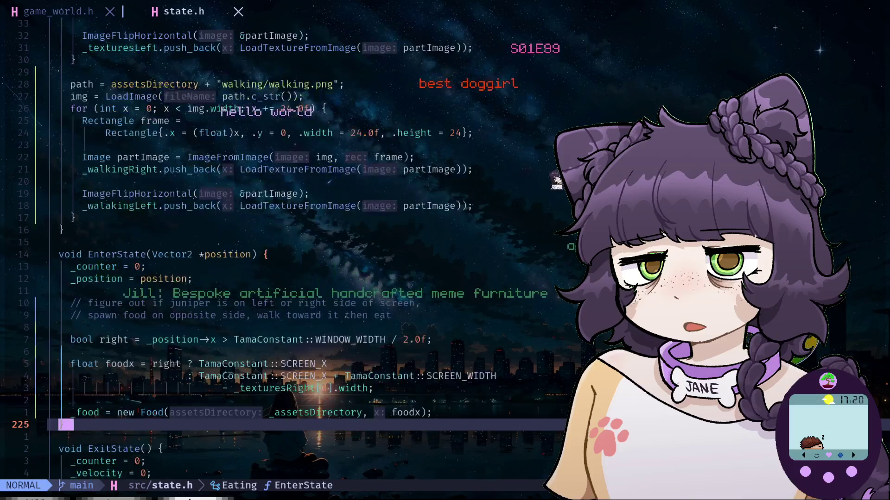
key(j)
key(j)
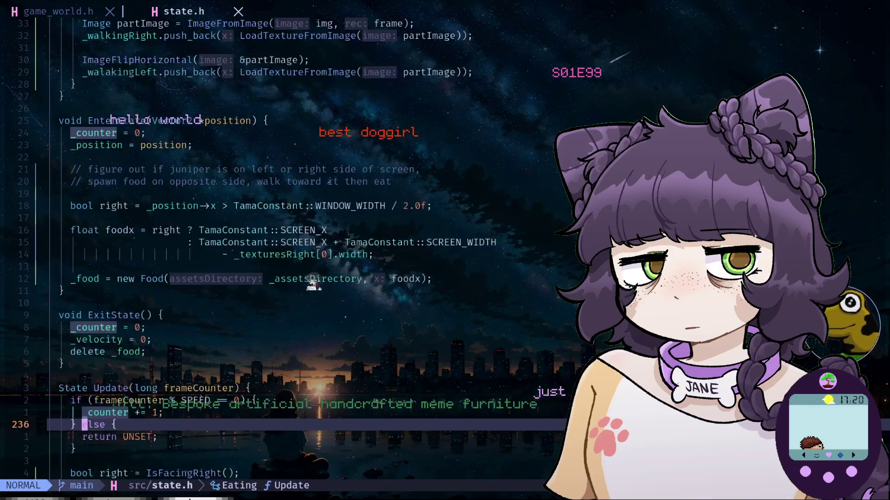
key(j)
key(j)
key(j)
key(j)
key(j)
key(j)
key(j)
key(j)
key(j)
key(j)
key(j)
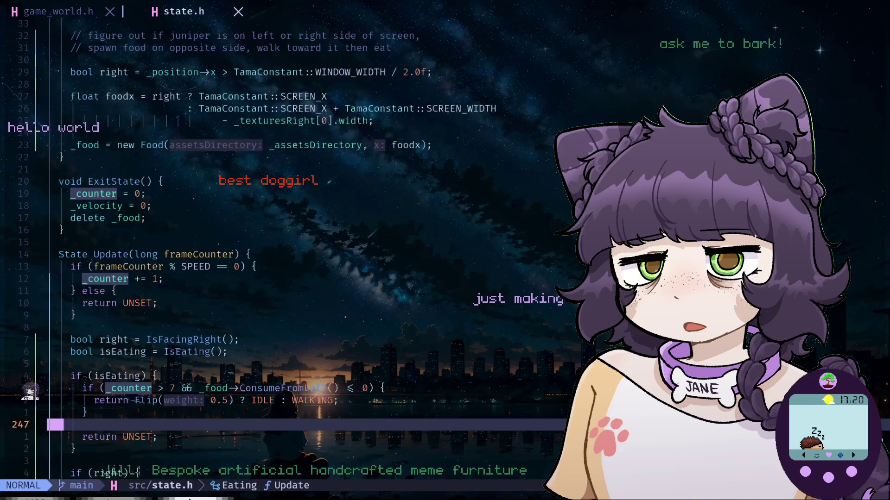
key(j)
key(j)
key(j)
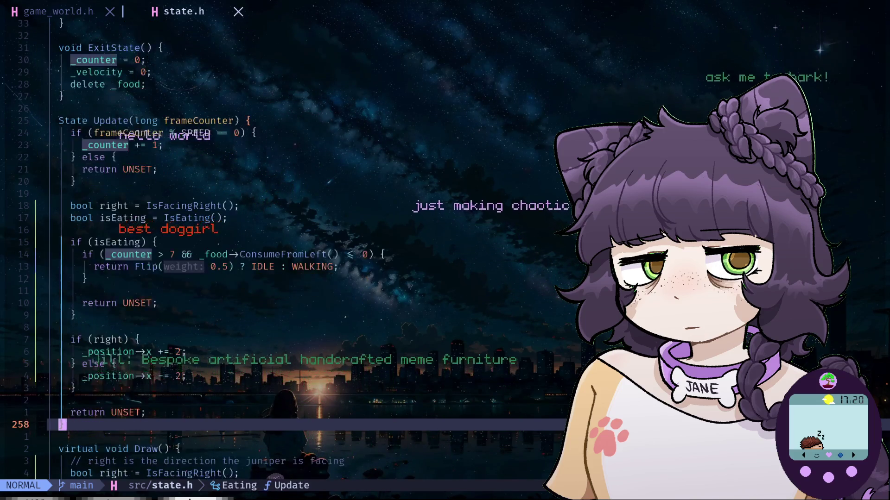
key(j)
key(j)
key(k)
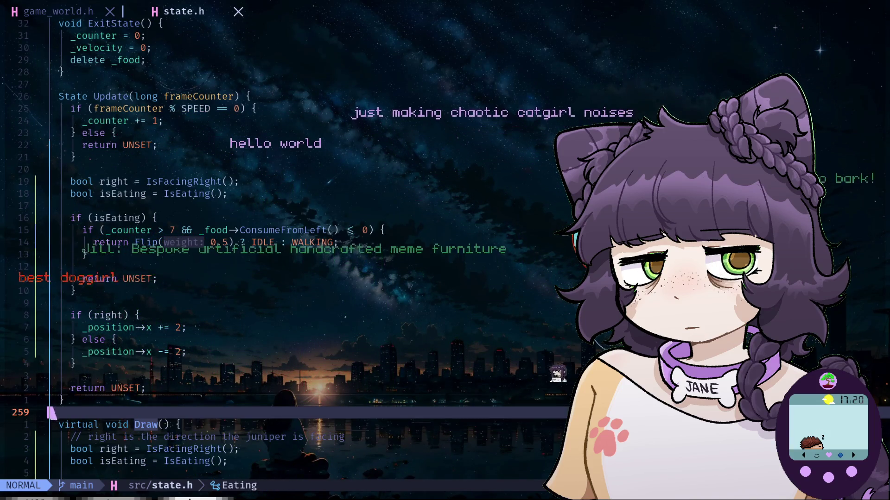
key(k)
key(k)
key(k)
key(k)
key(k)
key(k)
key(k)
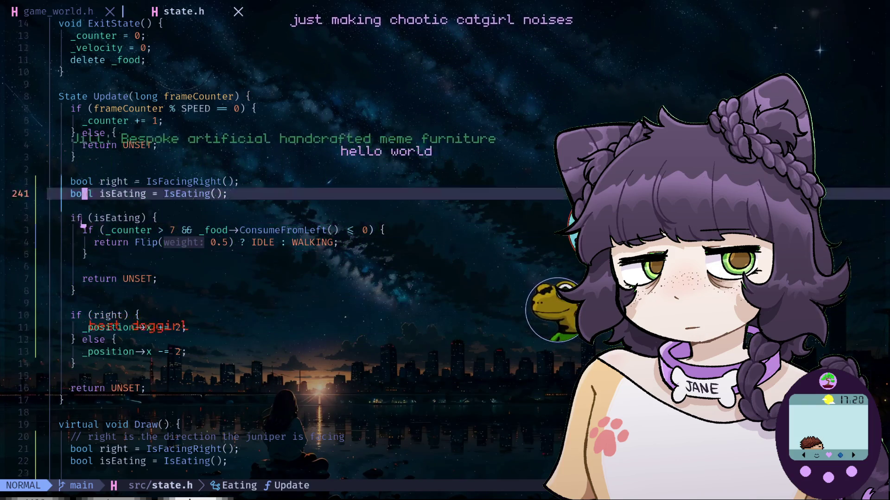
key(k)
key(k)
key(k)
key(k)
key(k)
key(k)
key(k)
key(k)
key(k)
key(k)
key(k)
key(k)
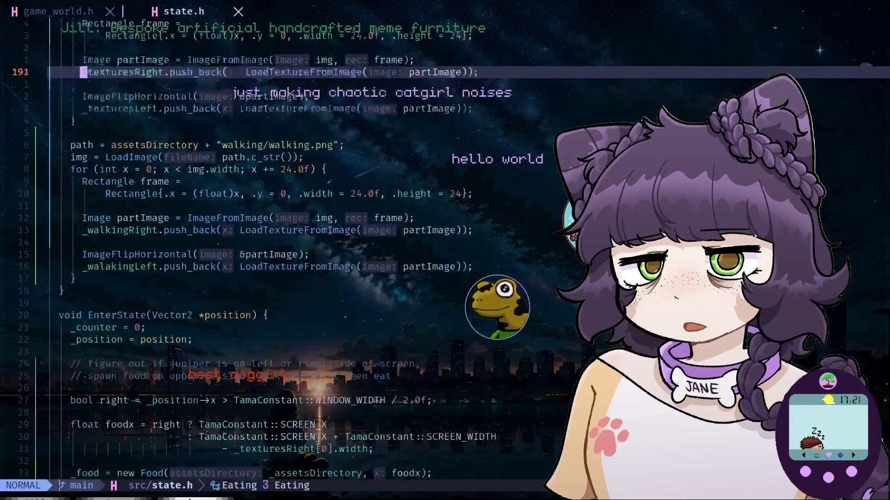
key(k)
key(k)
key(k)
key(k)
key(k)
key(k)
key(j)
key(j)
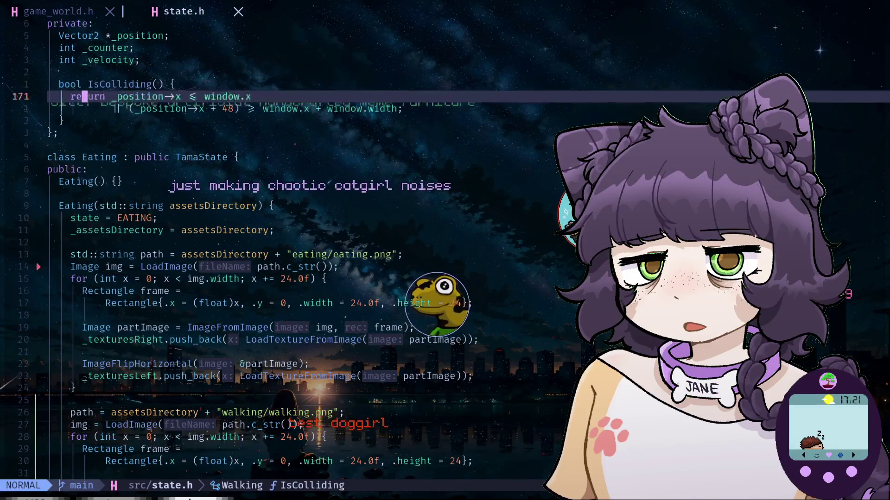
key(j)
key(j)
key(j)
key(j)
key(j)
key(j)
key(j)
key(j)
key(j)
key(j)
key(j)
key(j)
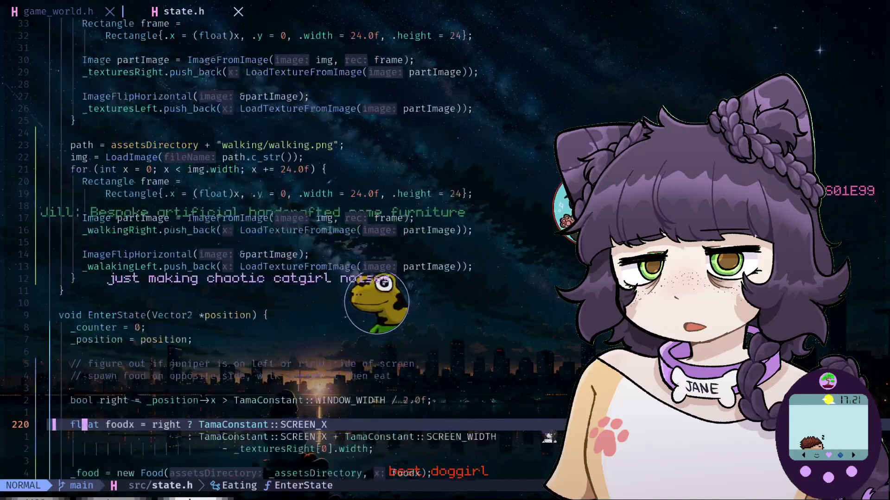
key(j)
key(k)
key(k)
key(k)
key(k)
key(k)
key(k)
key(k)
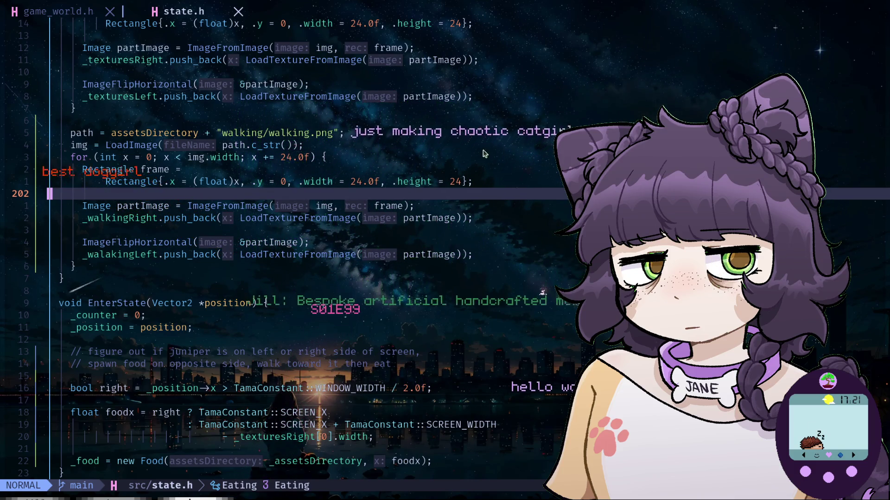
key(5)
key(k)
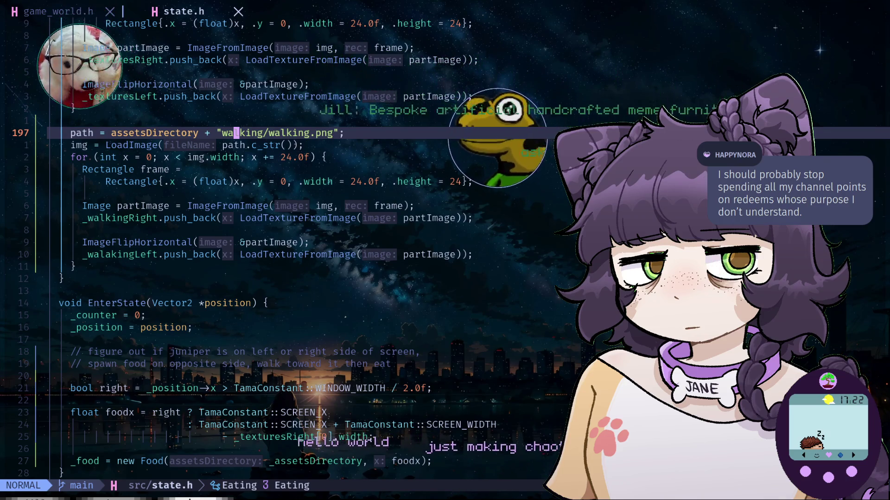
key(space)
key(e)
key(k)
key(k)
key(k)
key(k)
key(k)
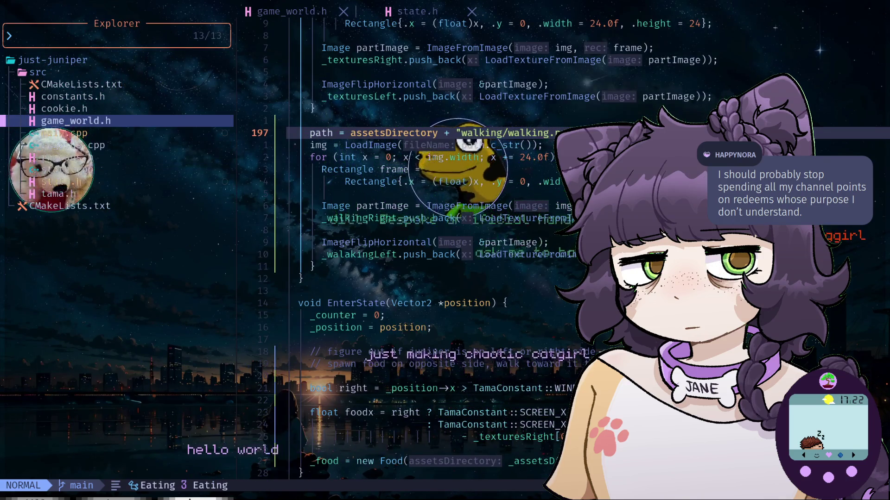
key(j)
key(j)
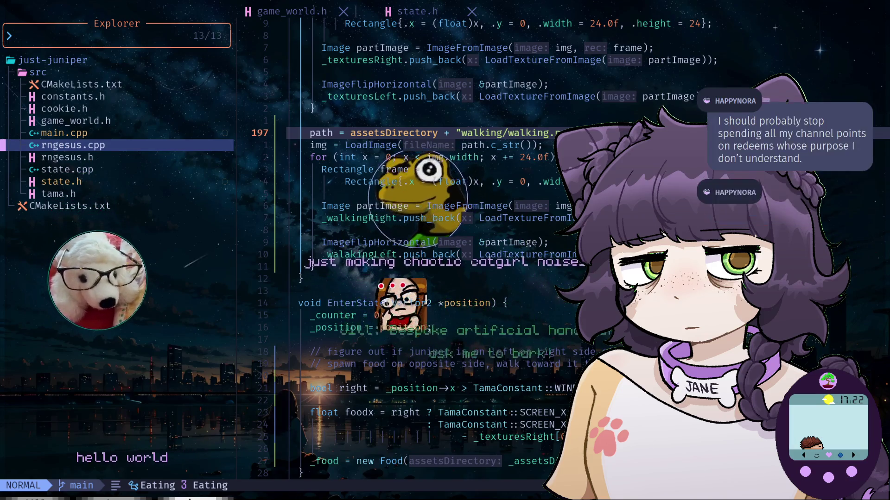
key(k)
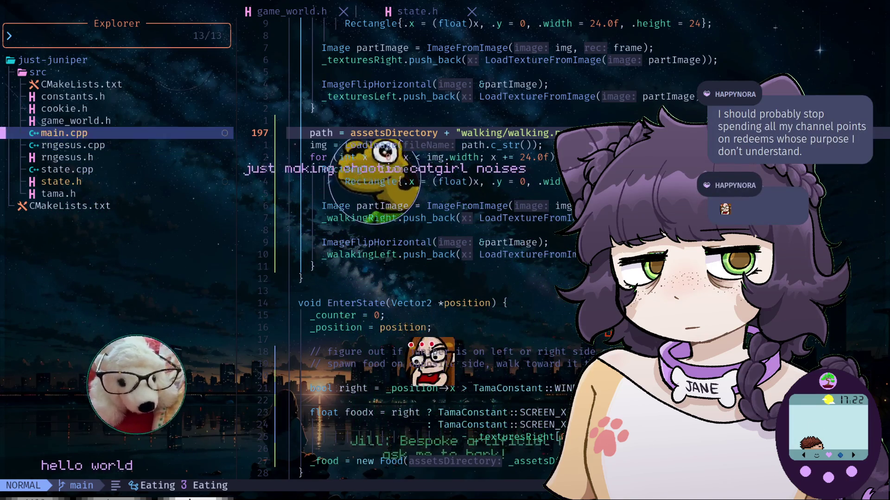
key(k)
key(k)
key(j)
key(j)
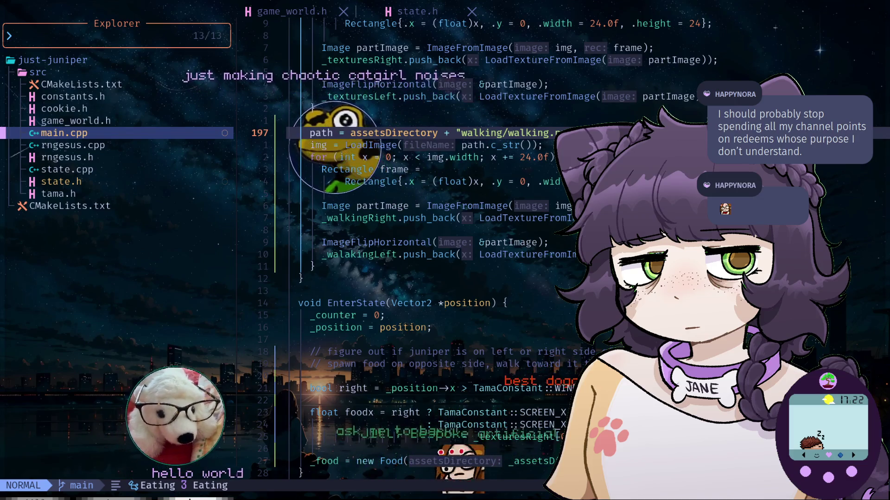
key(q)
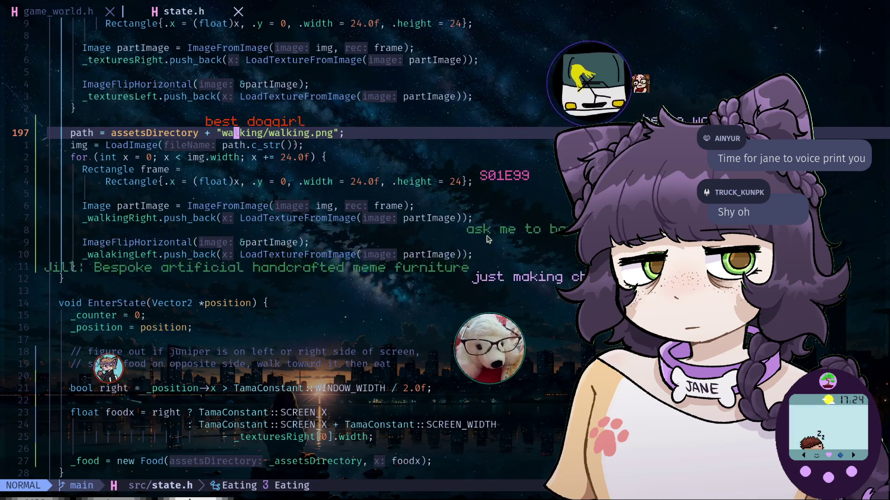
scroll(485, 227, down, 3)
scroll(482, 195, down, 4)
scroll(479, 174, down, 1)
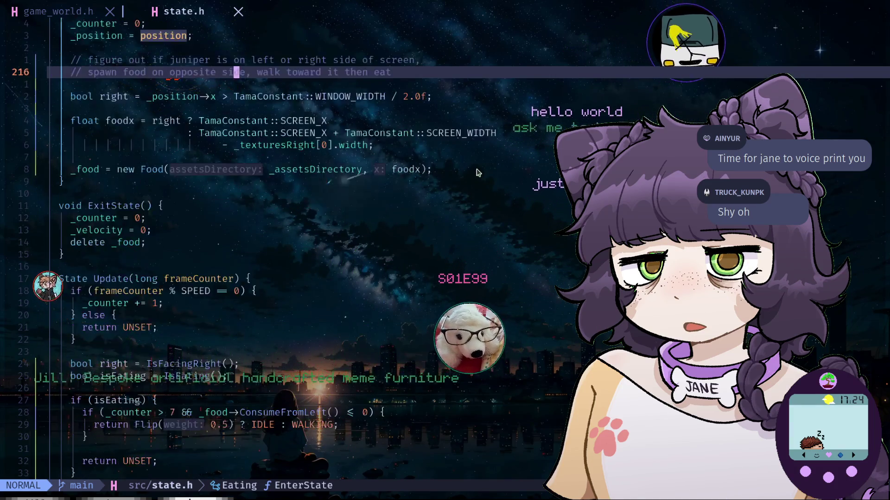
scroll(479, 173, down, 3)
scroll(438, 218, down, 4)
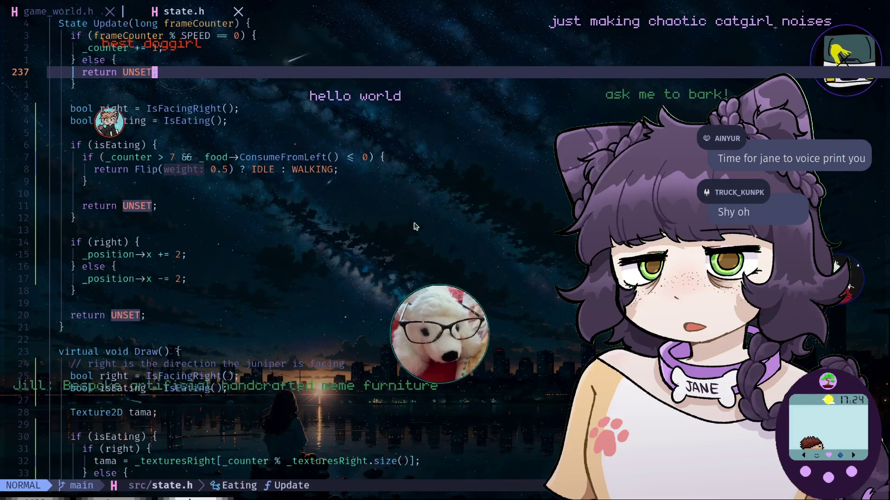
scroll(412, 228, down, 5)
scroll(407, 231, down, 4)
scroll(403, 234, down, 3)
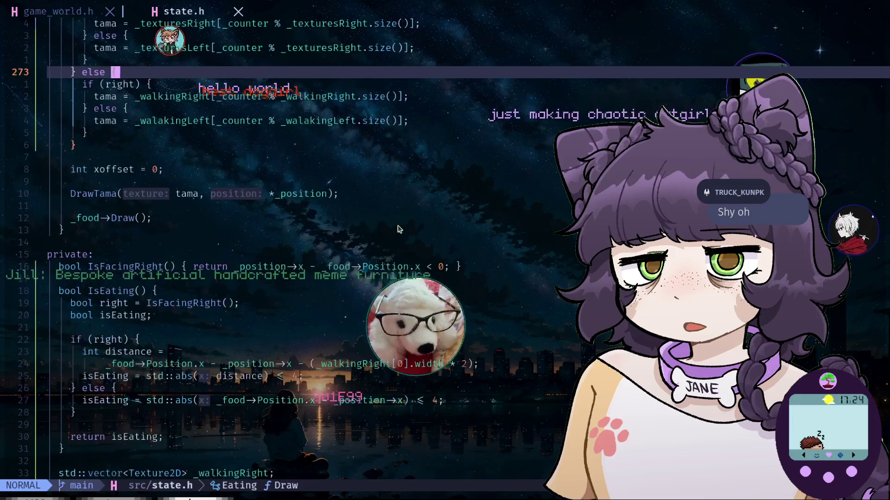
scroll(398, 237, down, 3)
scroll(398, 238, down, 1)
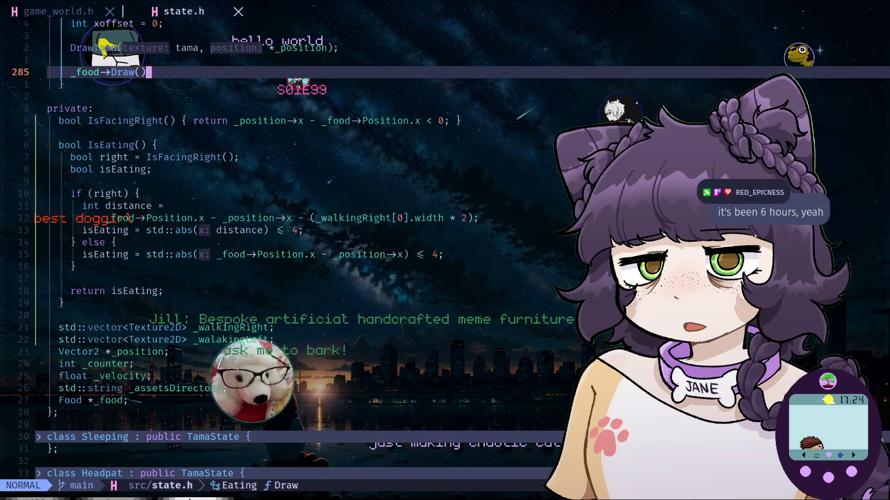
Quit Neovim with :qa and start typing a cd command at the shell prompt
text(:qa)
key(Return)
text(just-)
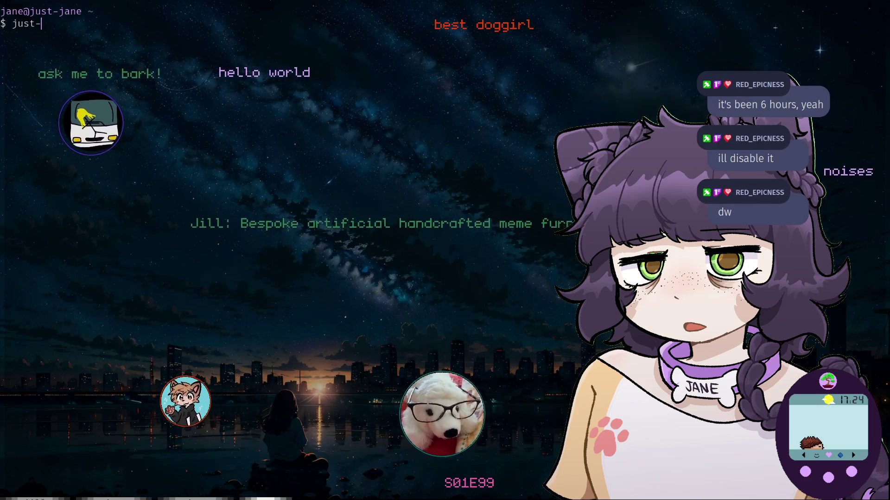
key(BackSpace)
key(BackSpace)
key(BackSpace)
key(BackSpace)
key(BackSpace)
text(cd j)
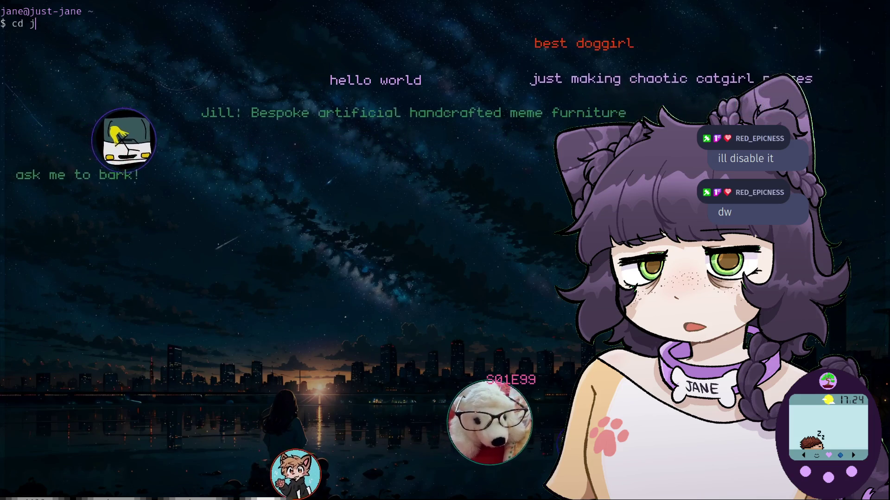
text(ust)
key(BackSpace)
key(BackSpace)
key(BackSpace)
key(BackSpace)
key(BackSpace)
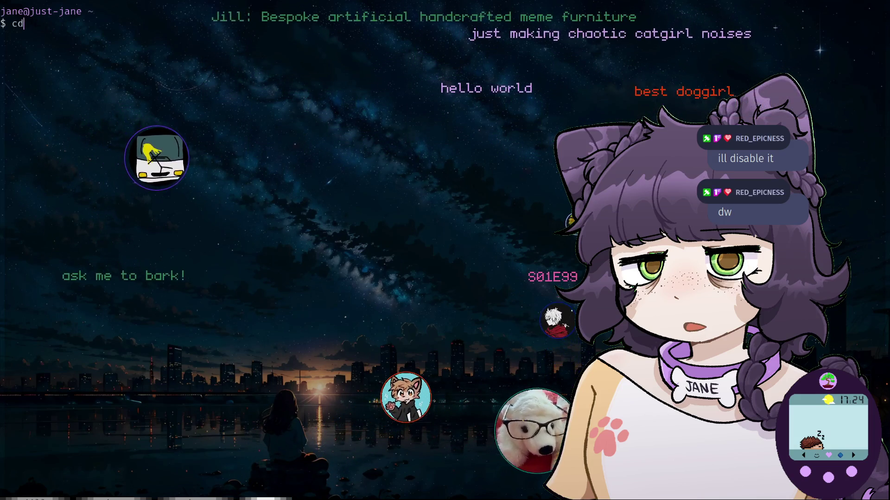
key(BackSpace)
key(BackSpace)
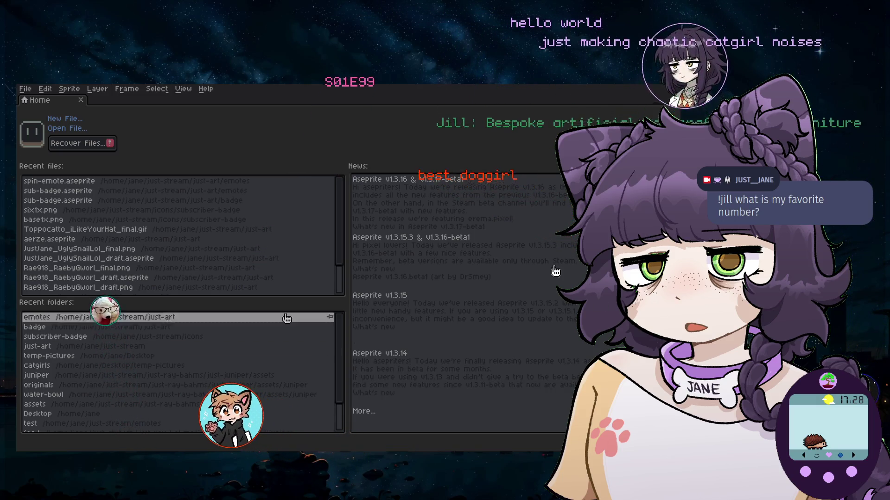
Create a new 192×108 transparent sprite through File > New
click(25, 89)
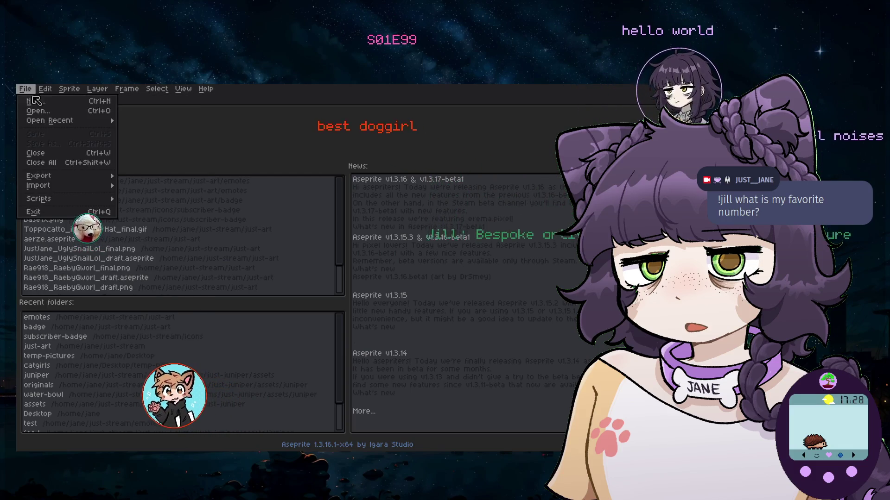
click(60, 102)
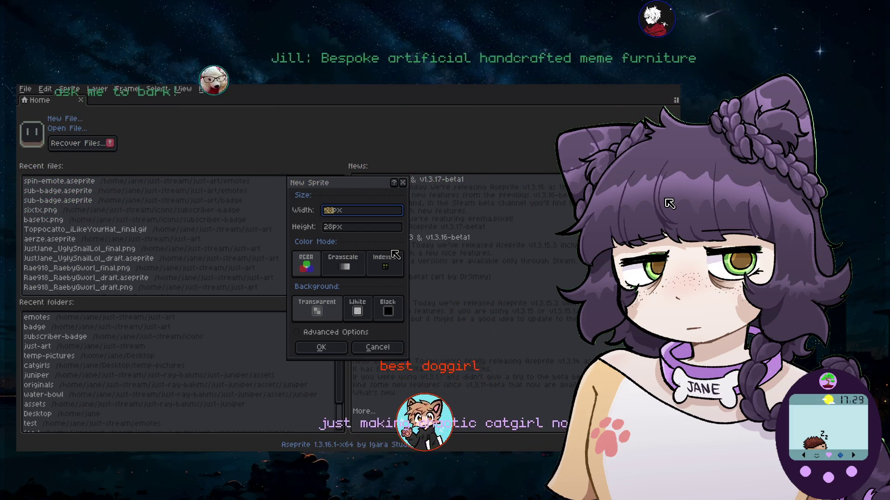
text(192)
key(Tab)
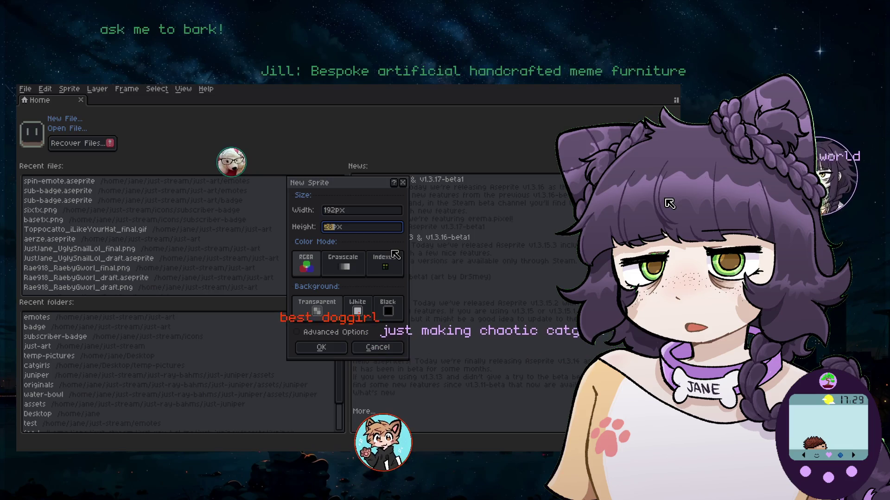
text(108)
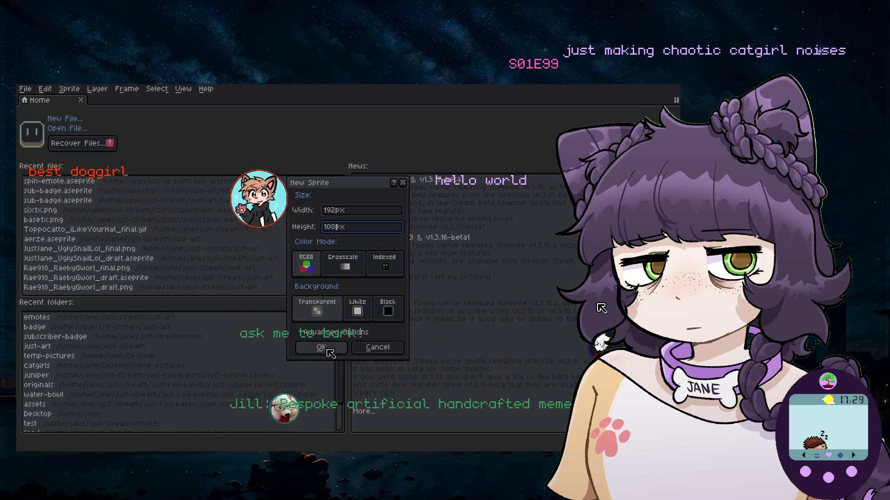
click(327, 348)
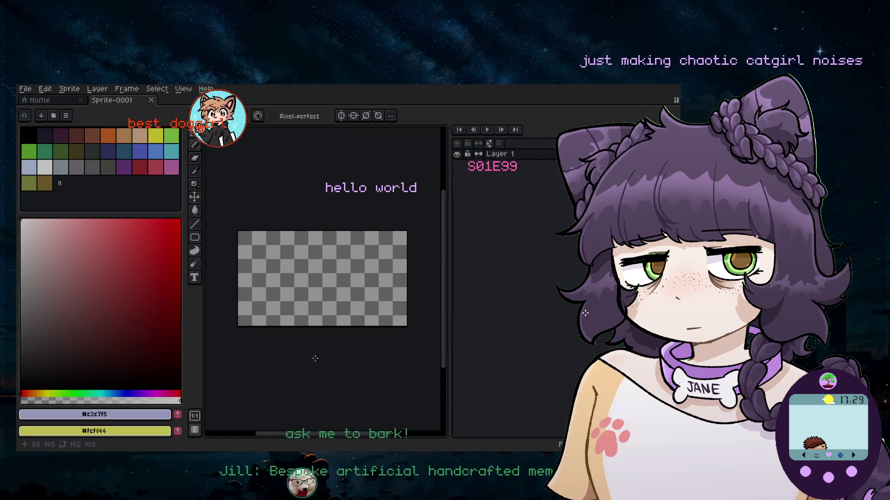
Zoom the blank canvas and drag the panel divider right to widen the editing area
scroll(326, 338, up, 2)
scroll(327, 338, down, 4)
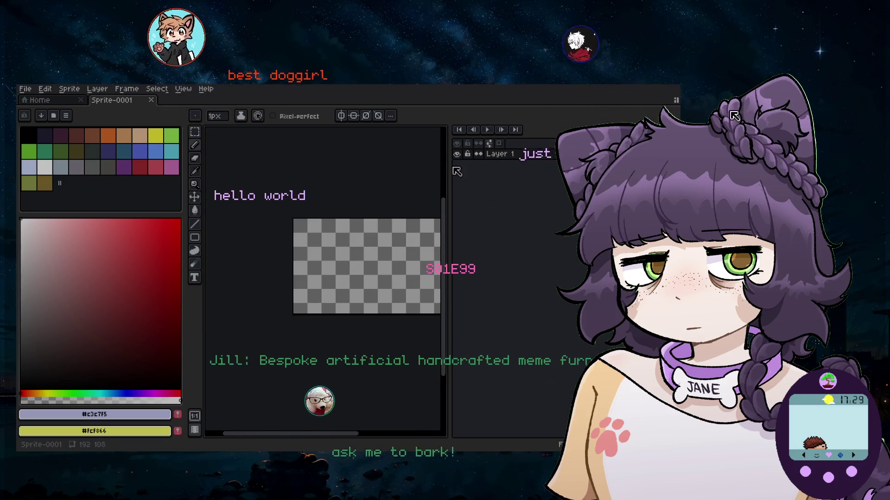
drag(448, 366, 539, 366)
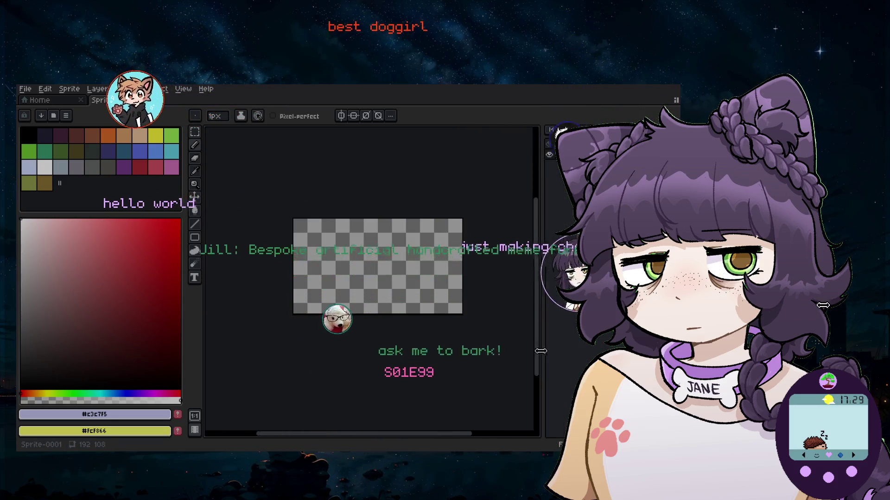
scroll(435, 273, up, 2)
scroll(435, 273, down, 2)
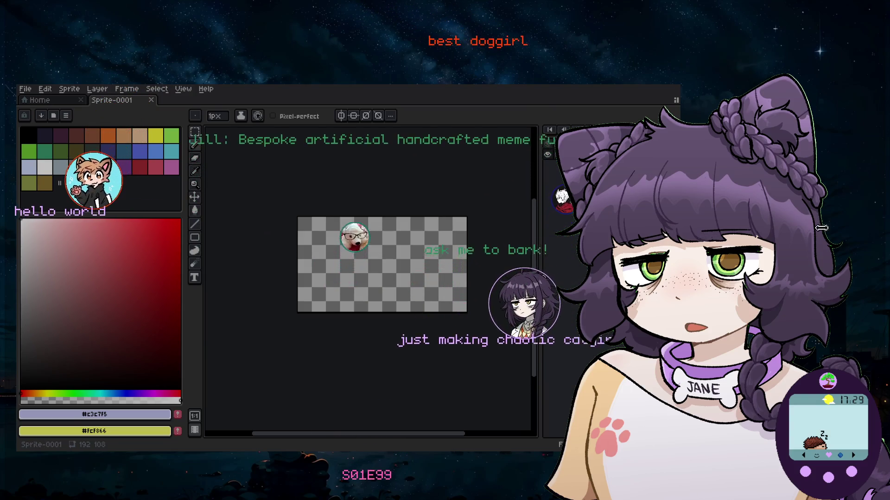
scroll(505, 285, up, 1)
scroll(426, 300, up, 1)
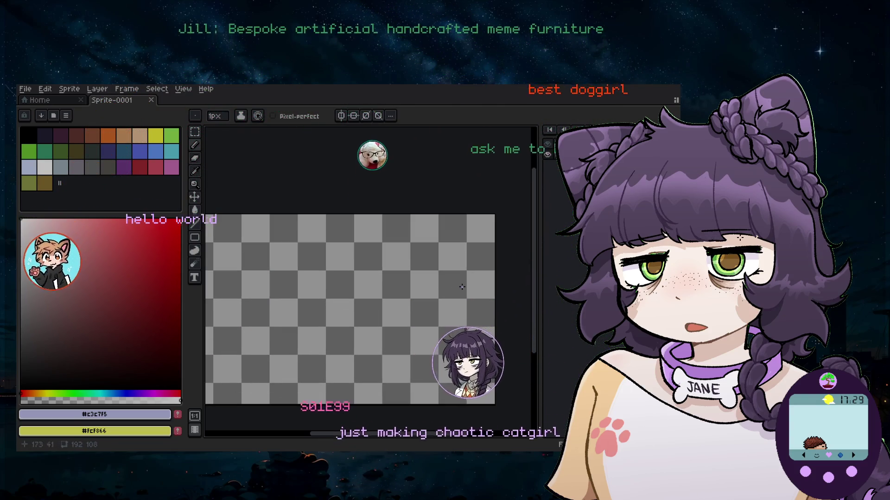
scroll(451, 299, down, 1)
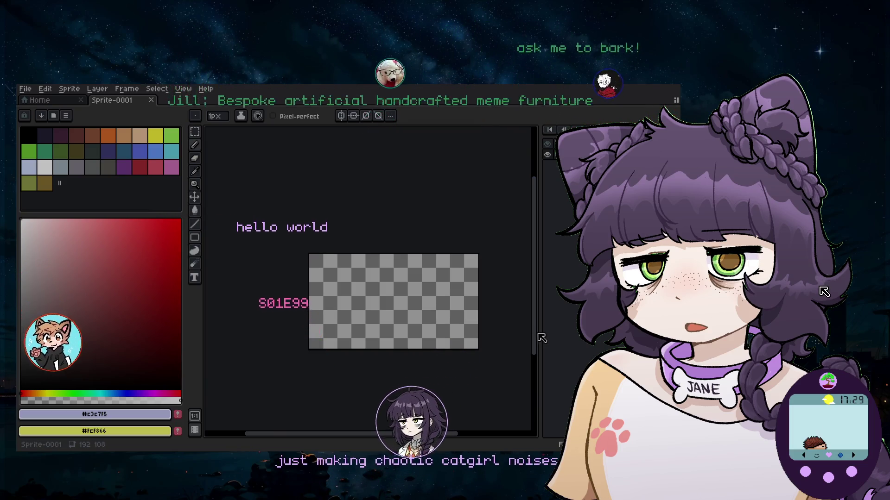
scroll(471, 266, down, 1)
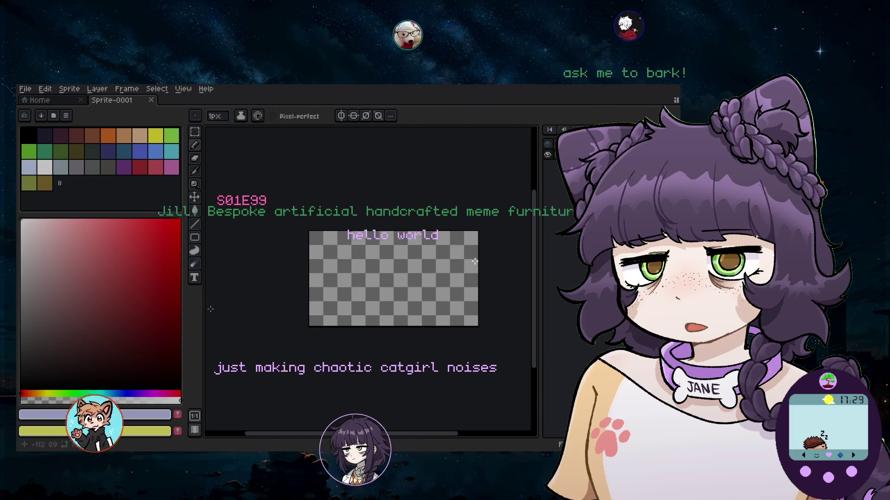
Click on the empty canvas, then pan and widen the editor viewport further
click(470, 269)
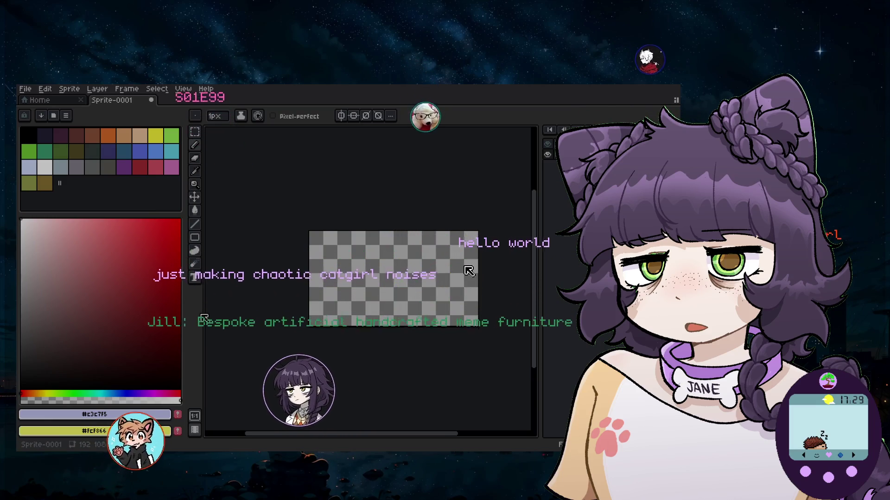
scroll(470, 268, left, 2)
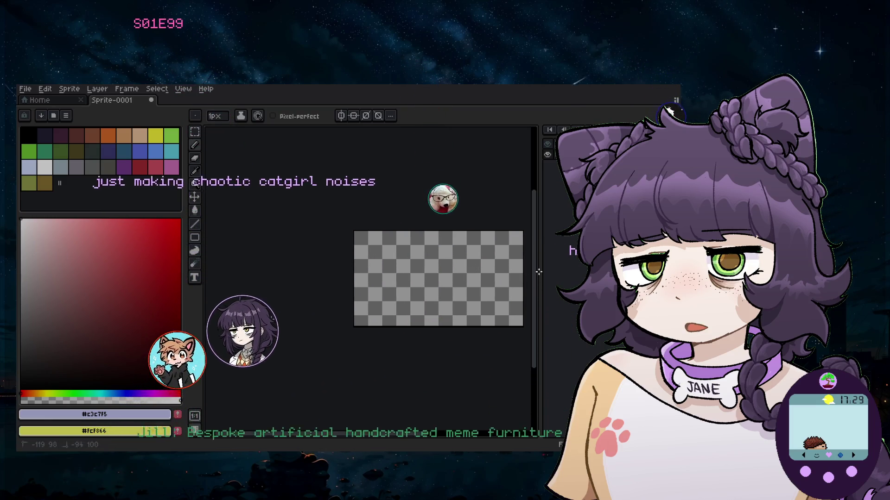
scroll(368, 278, right, 3)
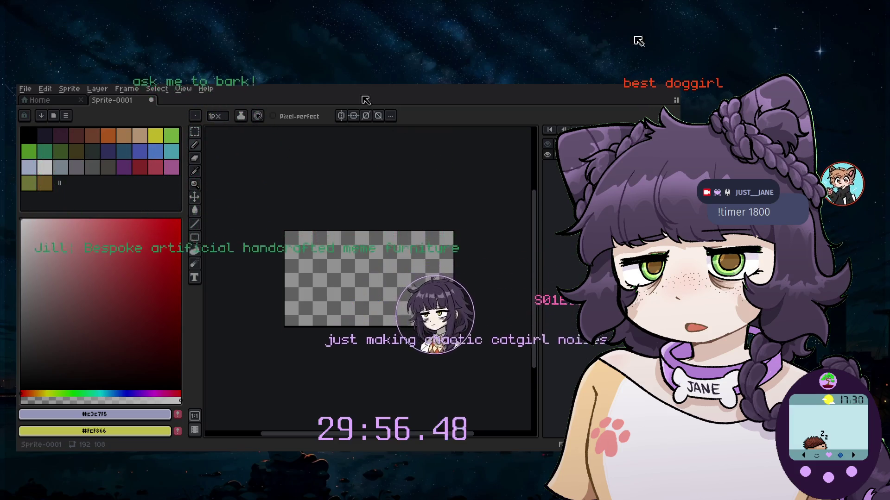
scroll(366, 287, up, 2)
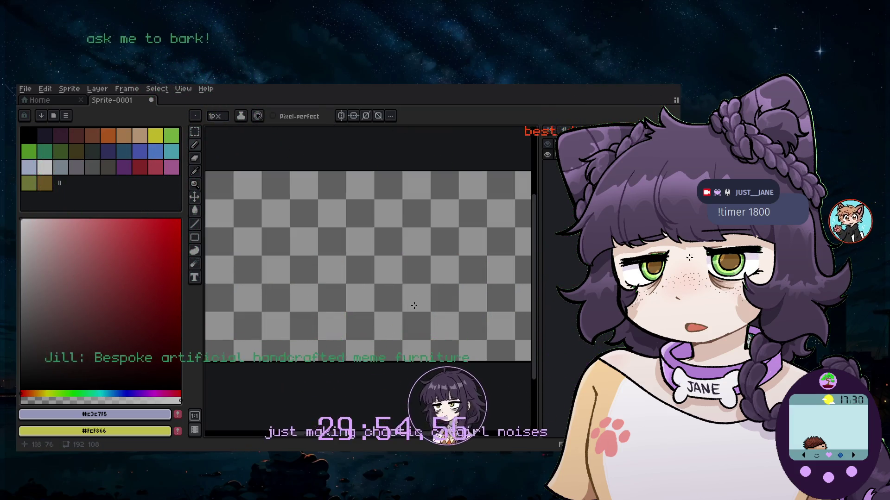
drag(538, 399, 576, 399)
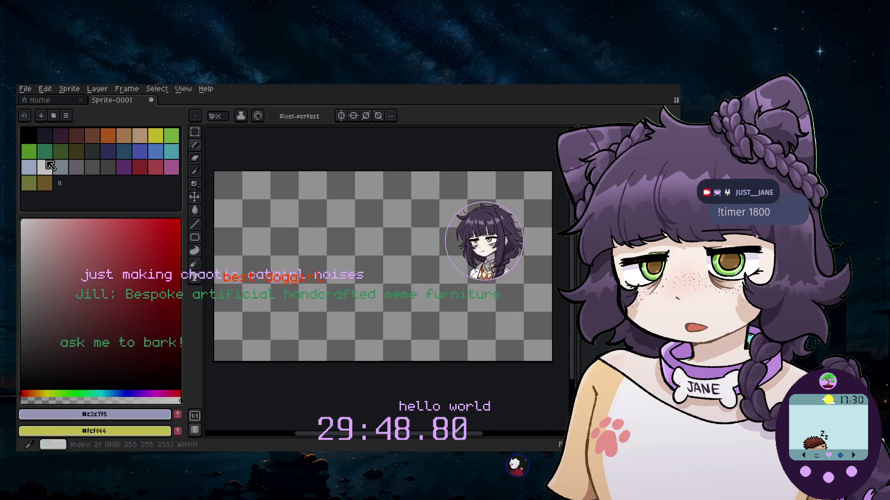
Pick a muted golden yellow and enlarge the brush to 37px
click(156, 136)
key(plus)
key(plus)
key(plus)
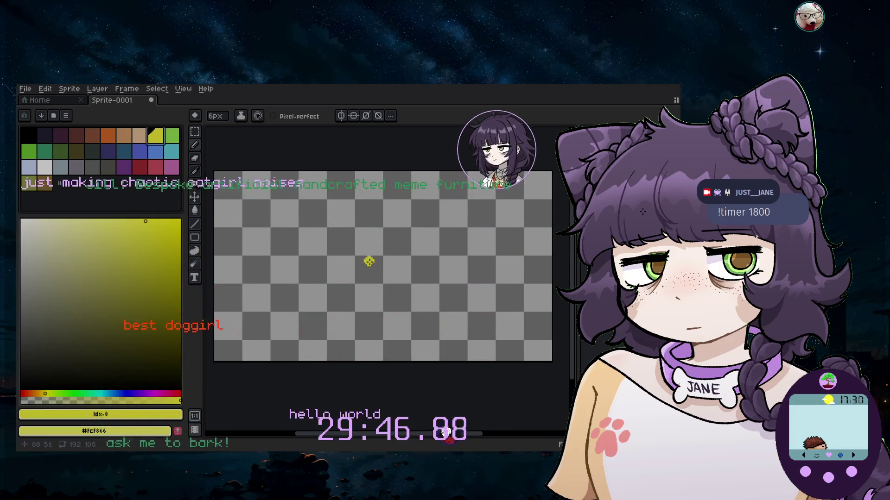
key(plus)
key(plus)
key(plus)
key(plus)
key(plus)
key(plus)
key(plus)
key(plus)
key(plus)
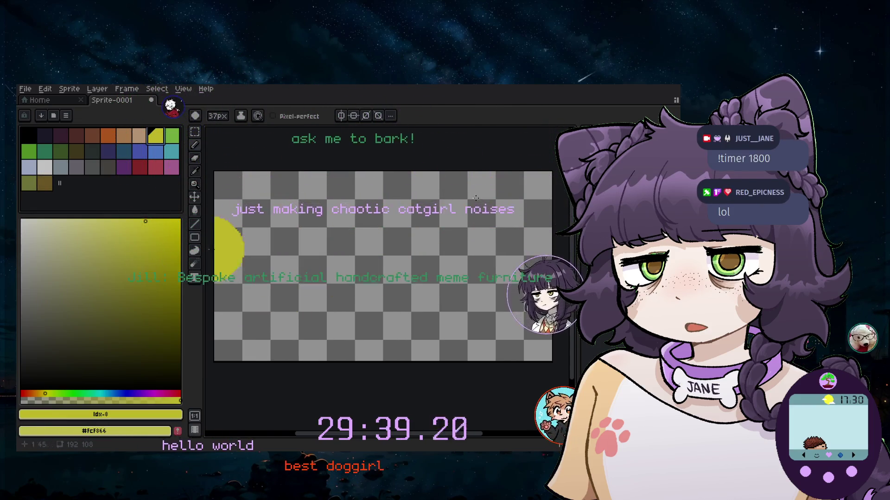
click(161, 252)
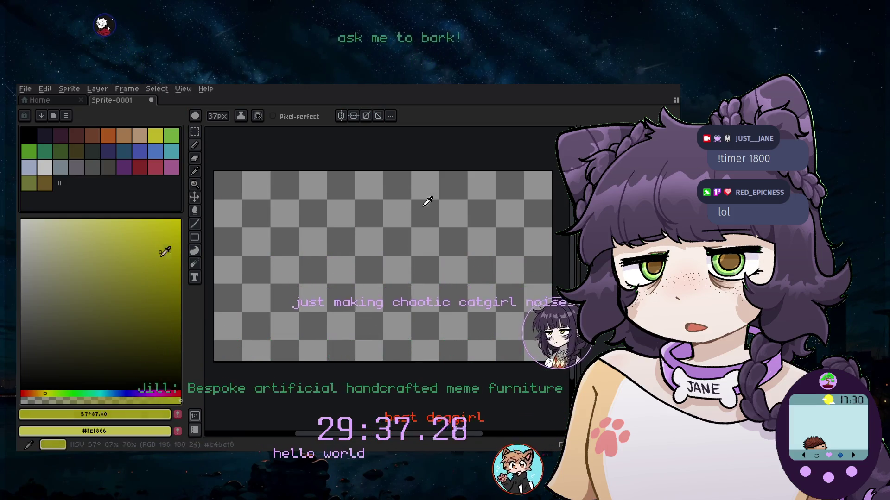
click(42, 393)
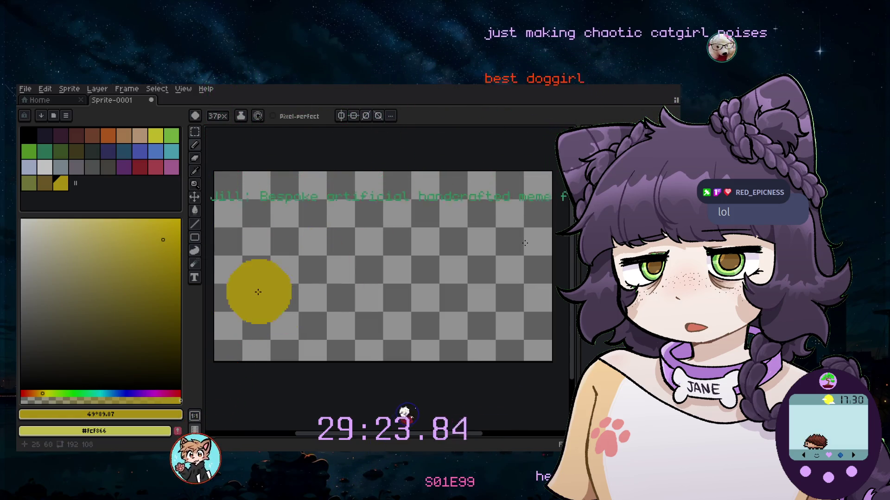
Paint a thick golden diagonal stroke and a round blob at its left end
drag(273, 283, 293, 291)
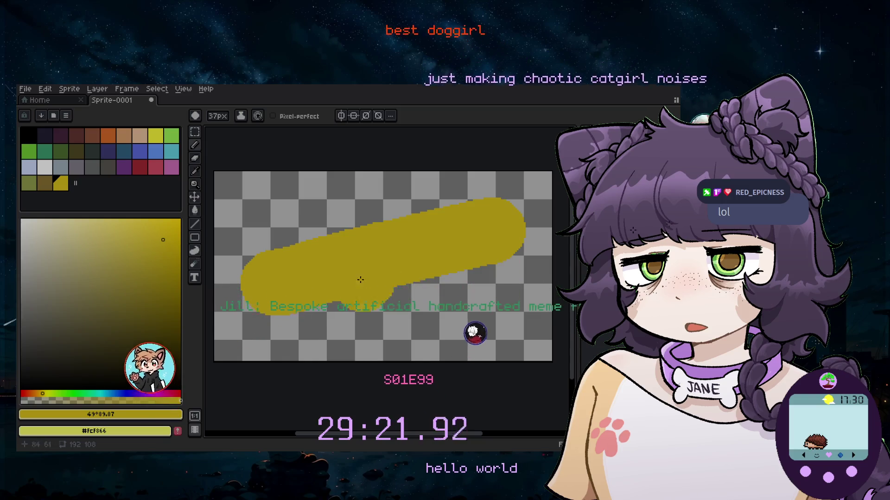
scroll(409, 258, down, 3)
scroll(320, 248, up, 3)
click(320, 247)
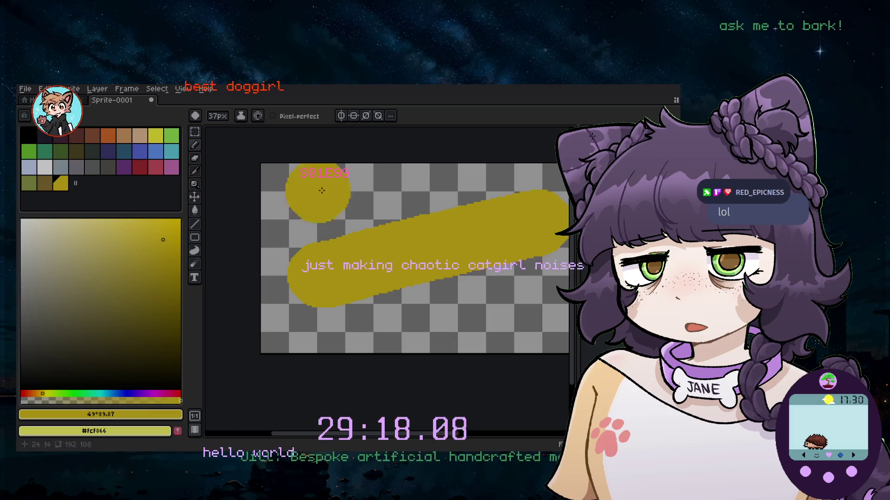
Toggle the current layer's visibility from the Layer menu
click(97, 89)
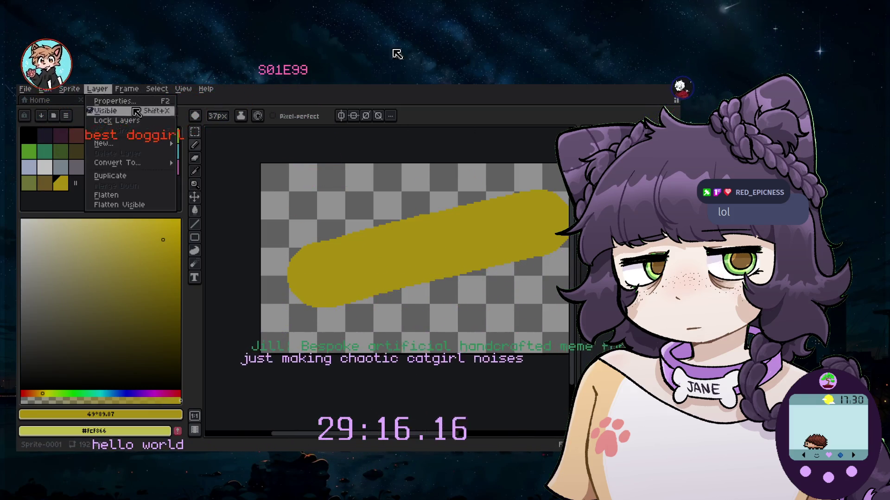
click(209, 144)
click(468, 228)
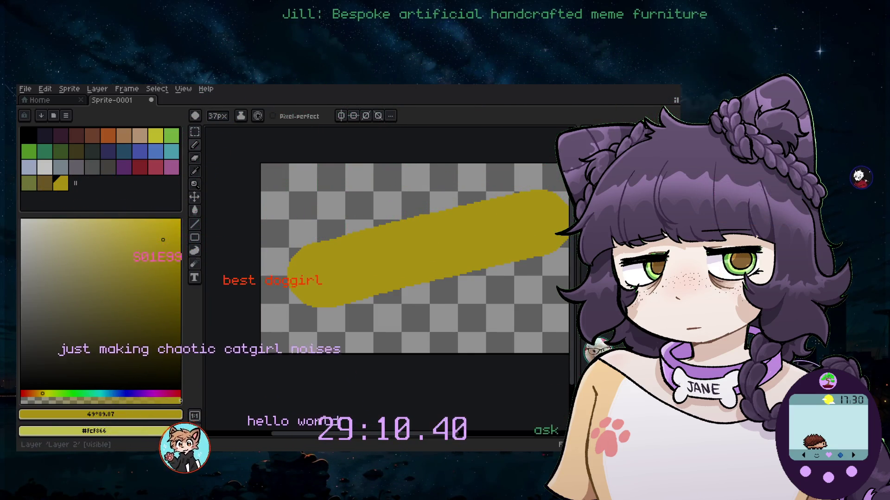
Choose light grey, enlarge the brush, and undo the olive stroke
click(44, 169)
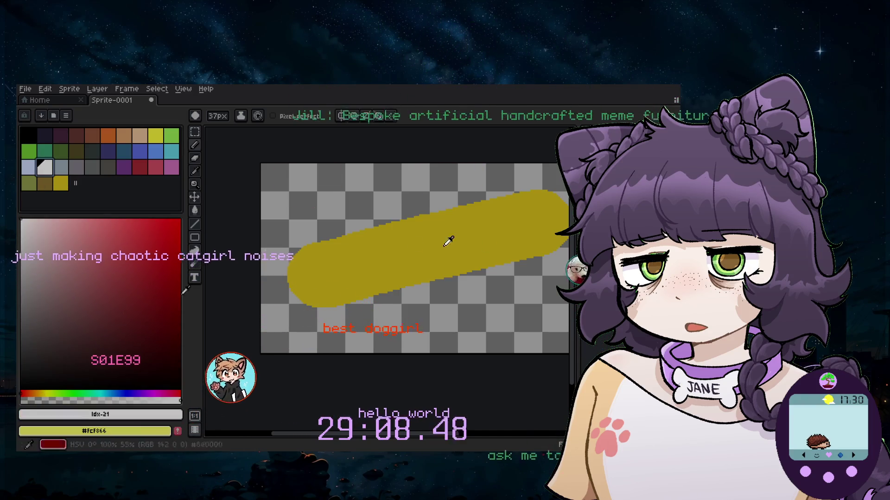
key(plus)
key(plus)
key(plus)
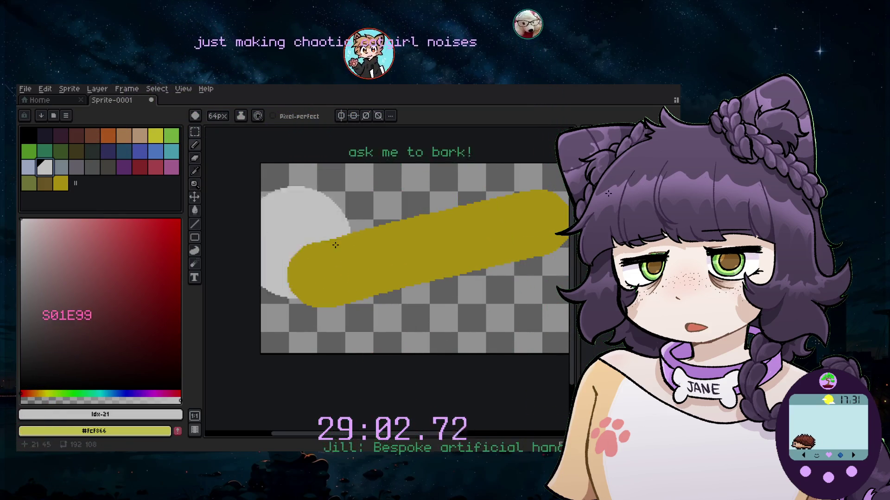
key(ctrl+z)
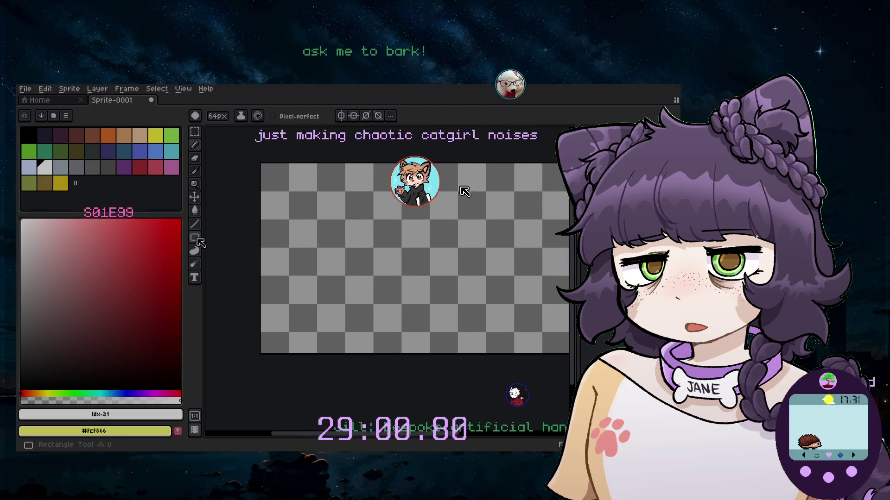
Draw a wide ellipse across the canvas middle and bucket-fill it light grey
key(shift+u)
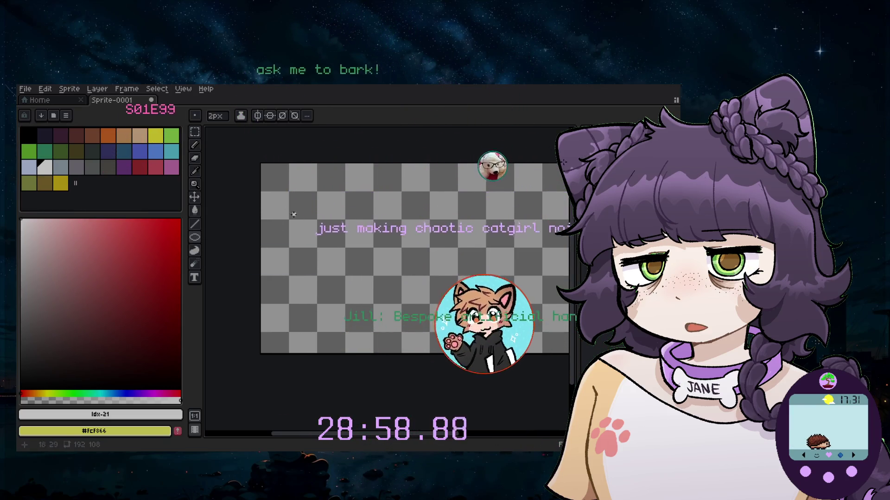
drag(285, 209, 553, 284)
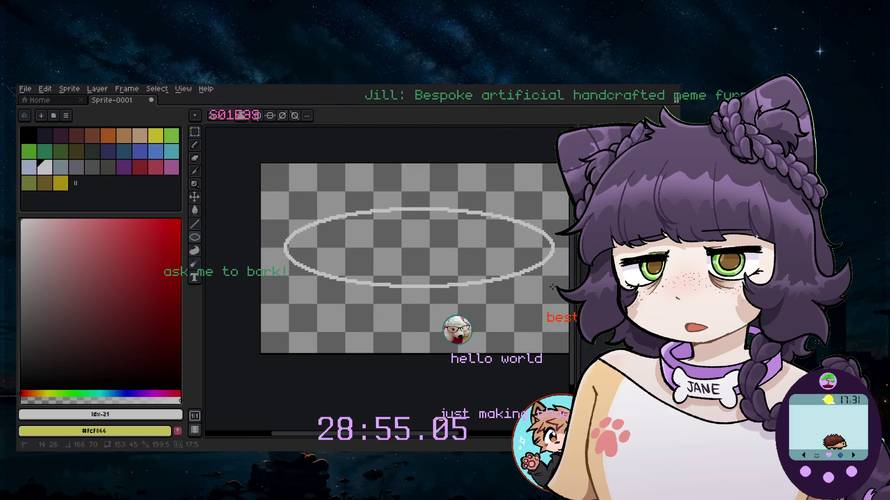
drag(553, 284, 526, 282)
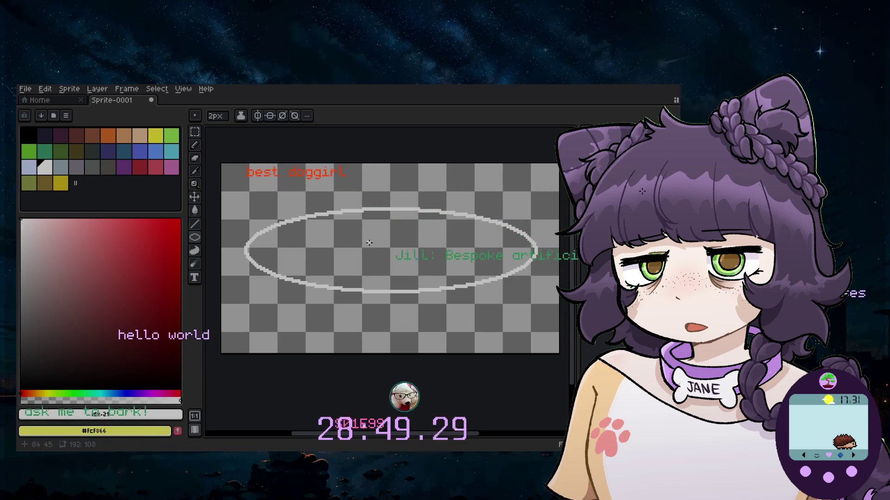
click(194, 211)
click(343, 237)
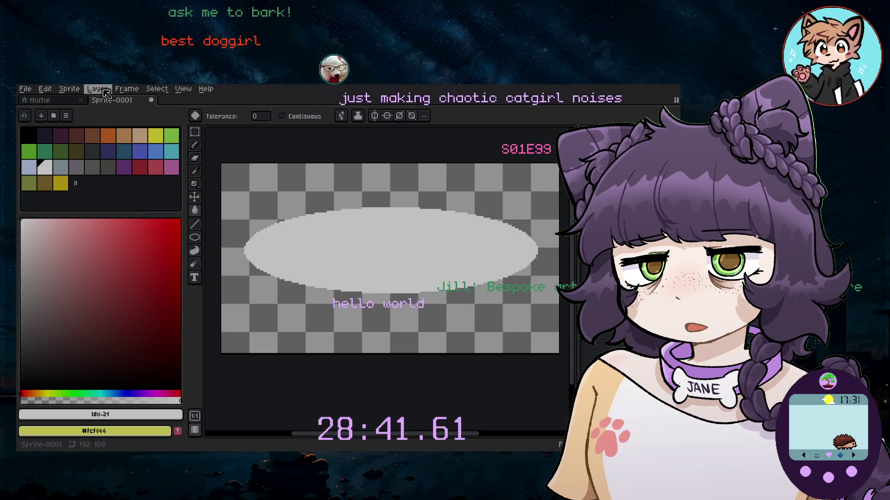
click(97, 89)
Add a new layer and fill the area around the oval with a black rectangle
mouse_move(135, 143)
click(230, 145)
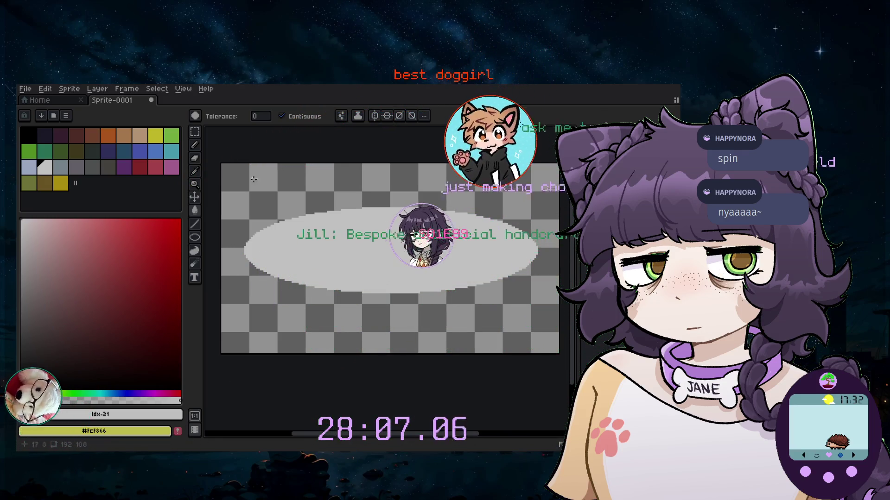
drag(204, 240, 237, 253)
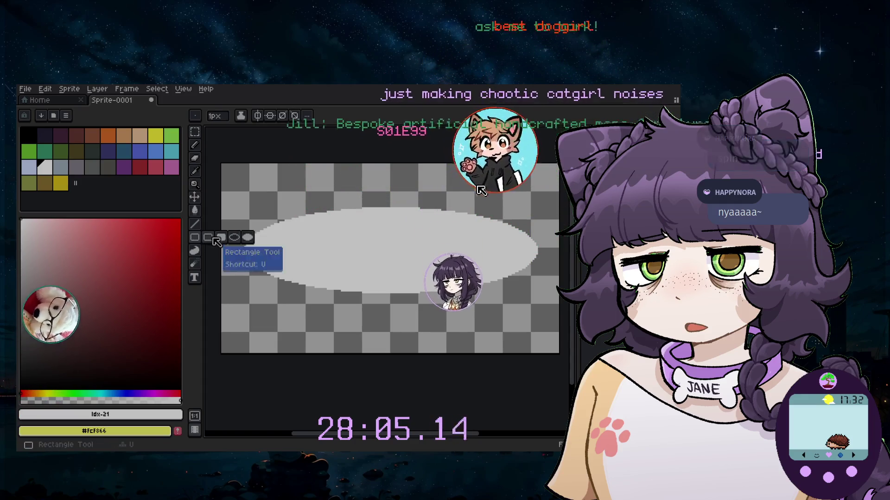
click(28, 134)
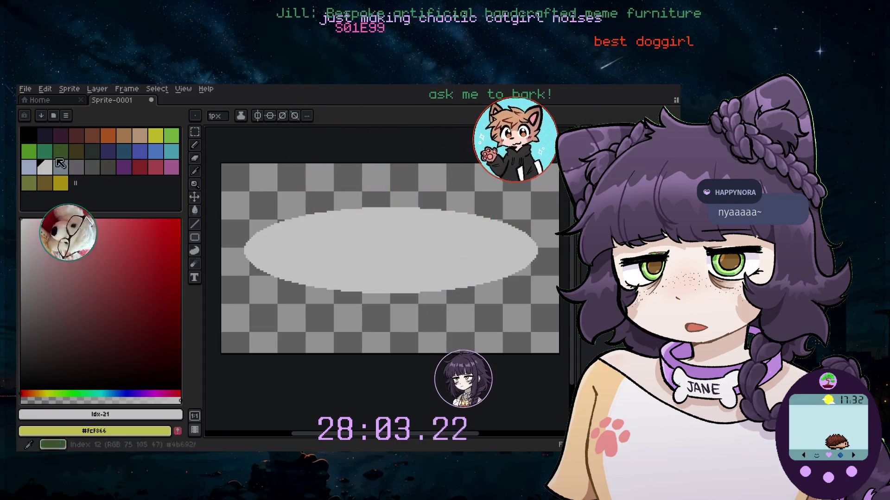
key(d)
key(u)
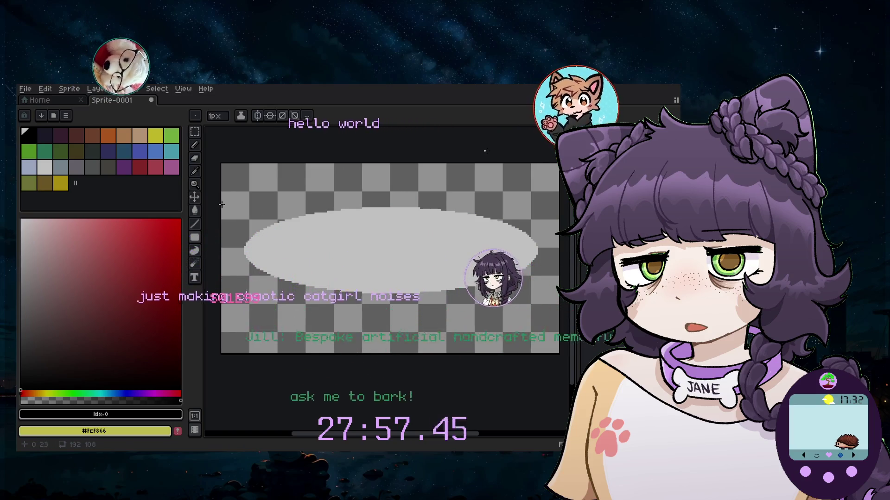
drag(221, 204, 539, 357)
right_click(533, 343)
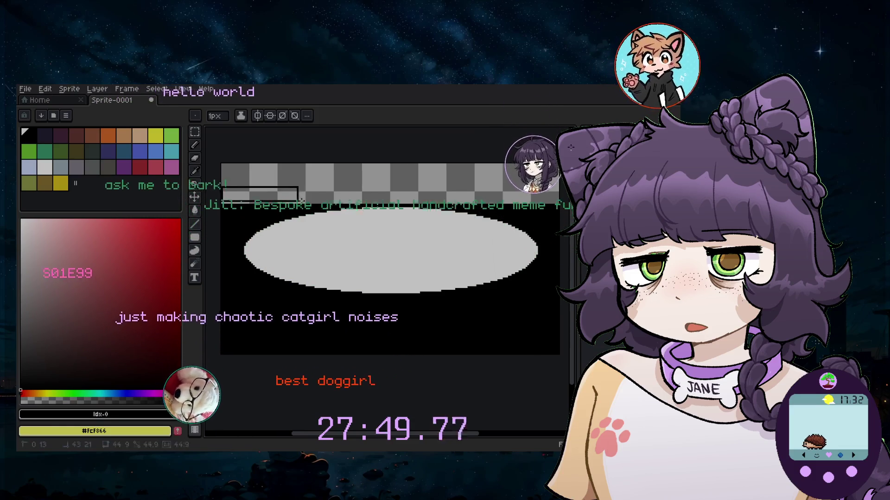
Drop the top-strip selection and choose dark red with the Paint Bucket
drag(225, 189, 845, 148)
key(ctrl+z)
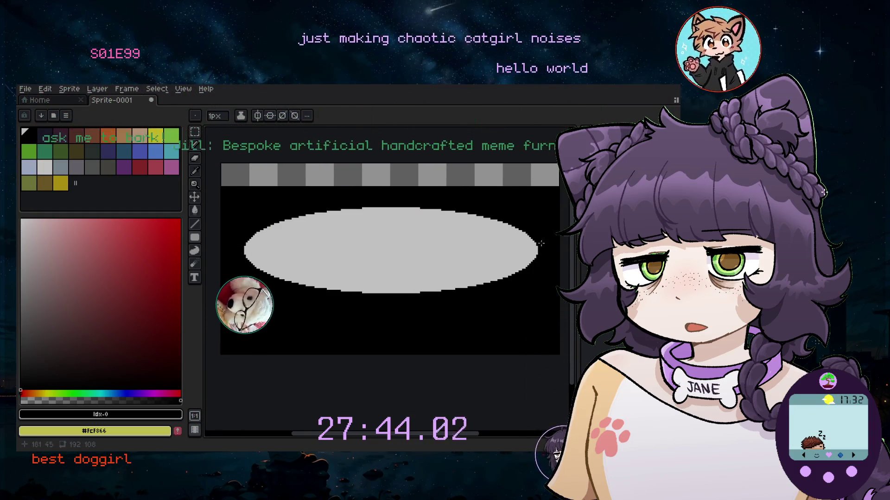
click(139, 167)
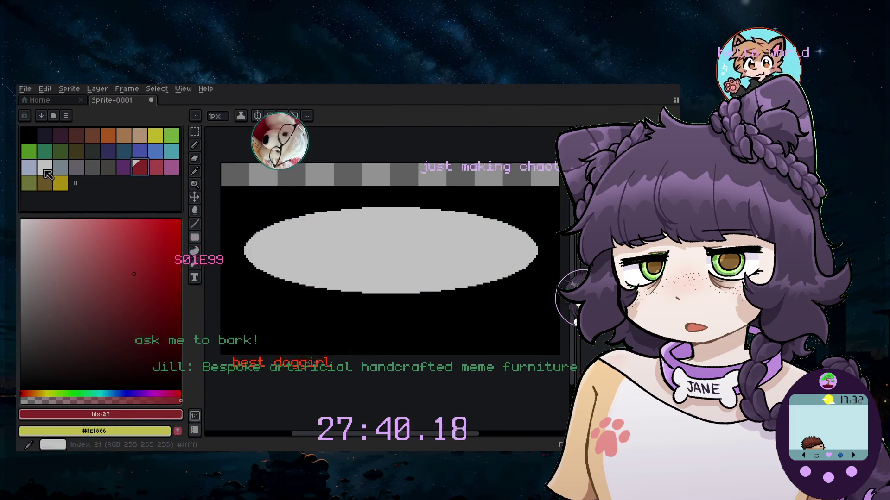
click(195, 212)
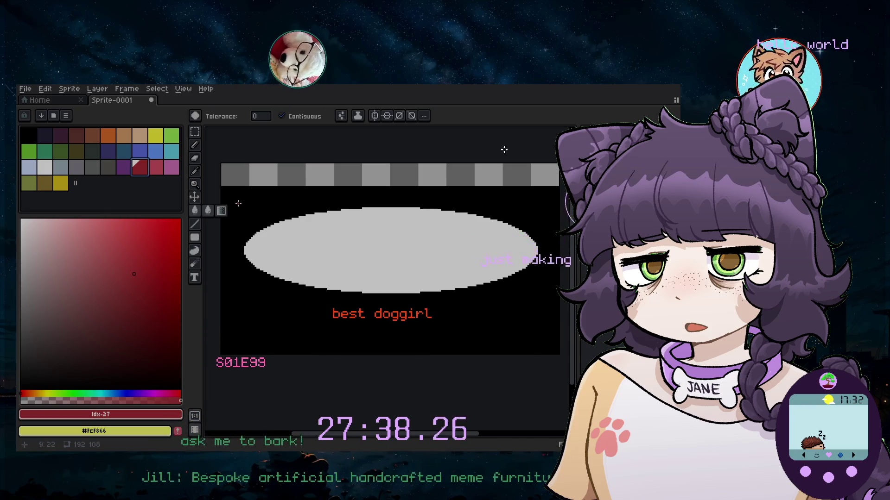
Bucket-fill the black background dark red and choose another palette colour
click(316, 306)
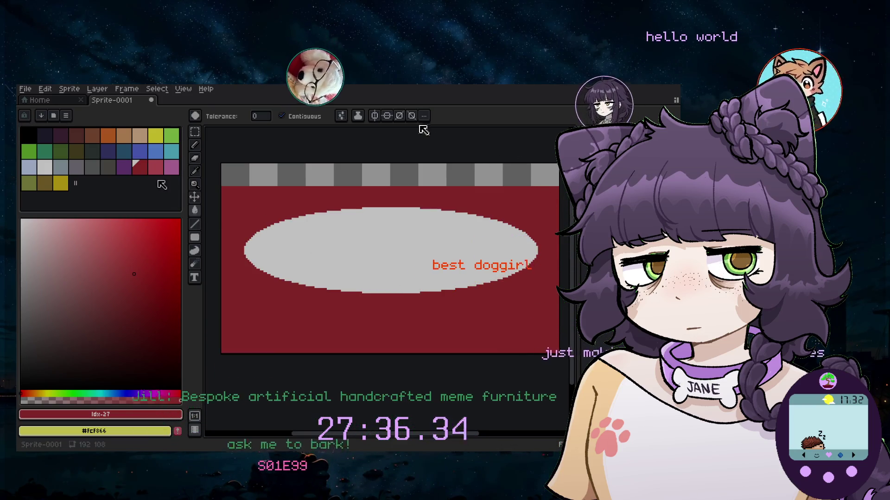
click(202, 243)
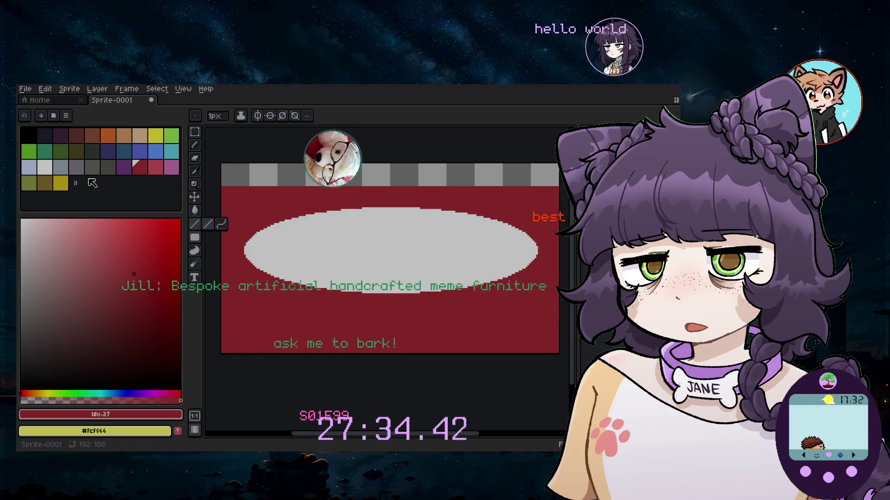
click(60, 167)
Add a new layer and a new layer group
click(96, 89)
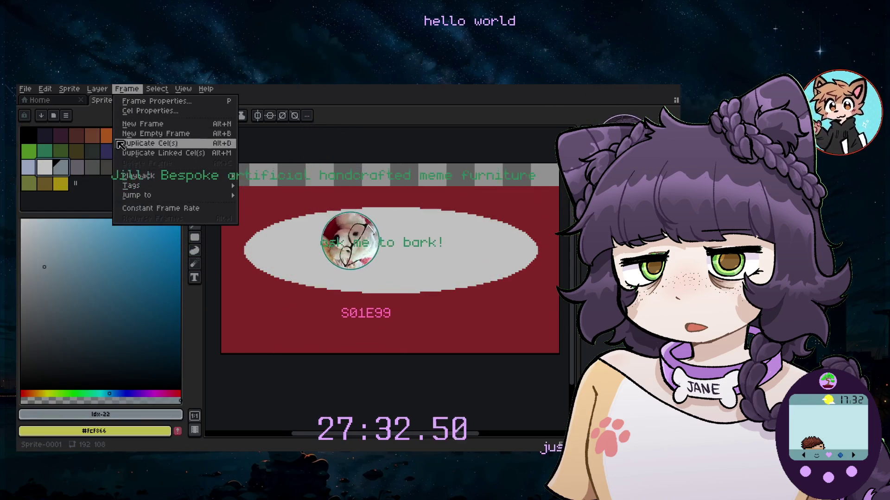
mouse_move(130, 144)
click(214, 148)
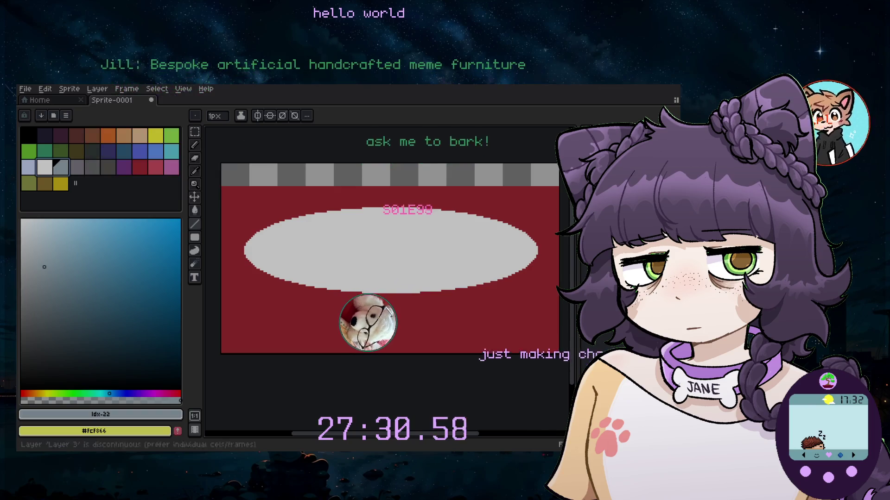
click(97, 90)
mouse_move(133, 144)
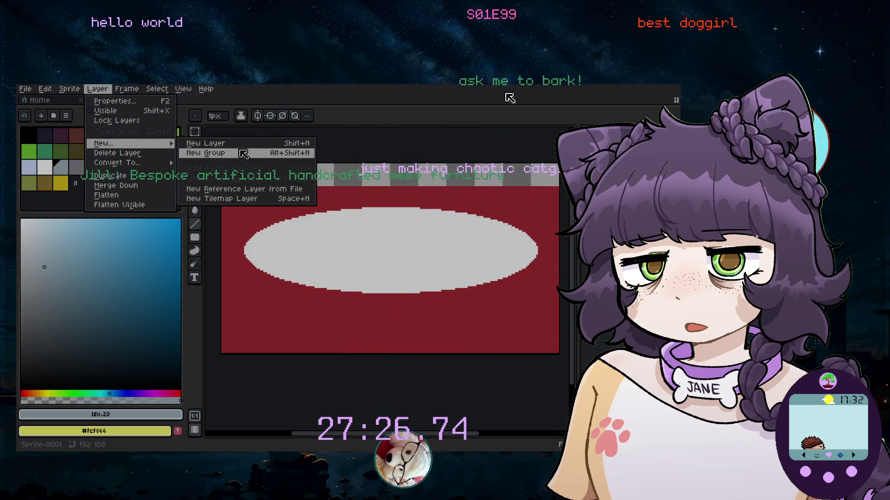
click(208, 153)
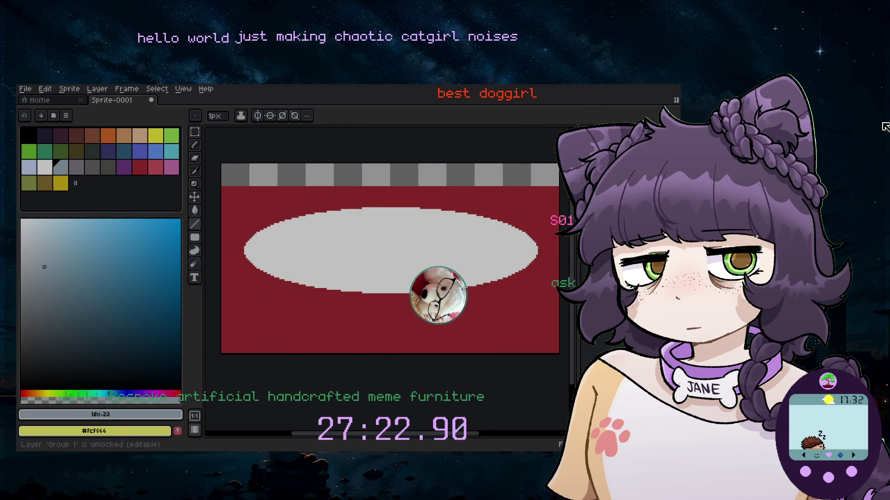
Check the layer by hiding and restoring it, then open its Layer Properties
key(shift+x)
key(ctrl+z)
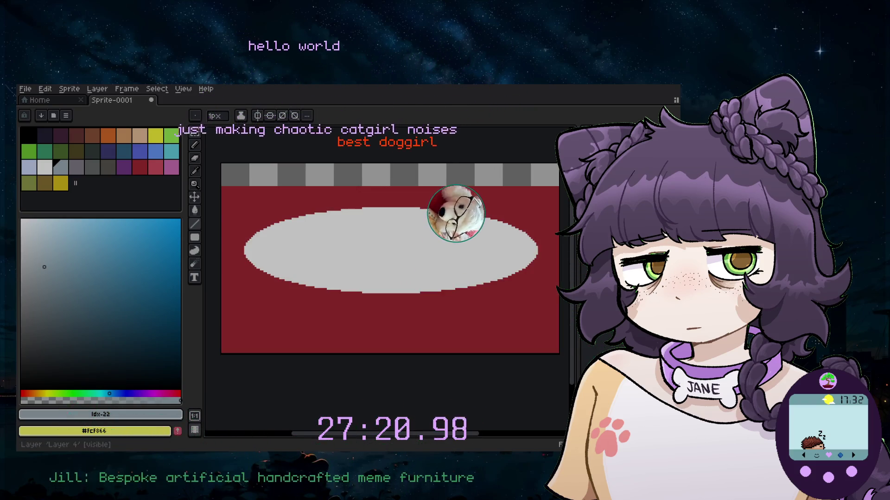
key(shift+x)
key(shift+x)
key(shift+p)
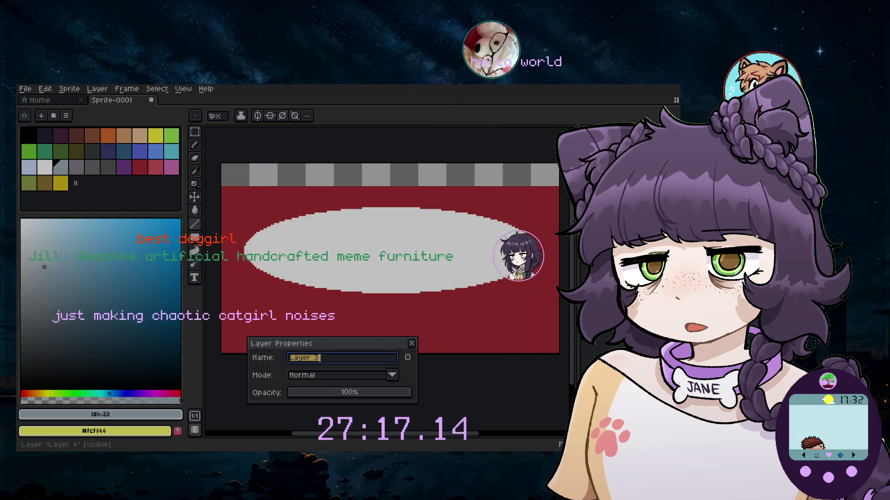
Rename the red layer to 'white'
key(Escape)
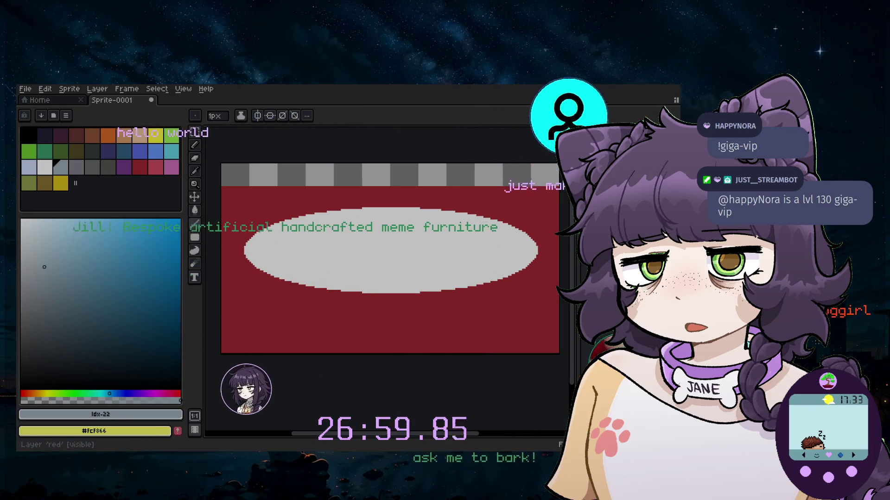
key(shift+p)
text(white)
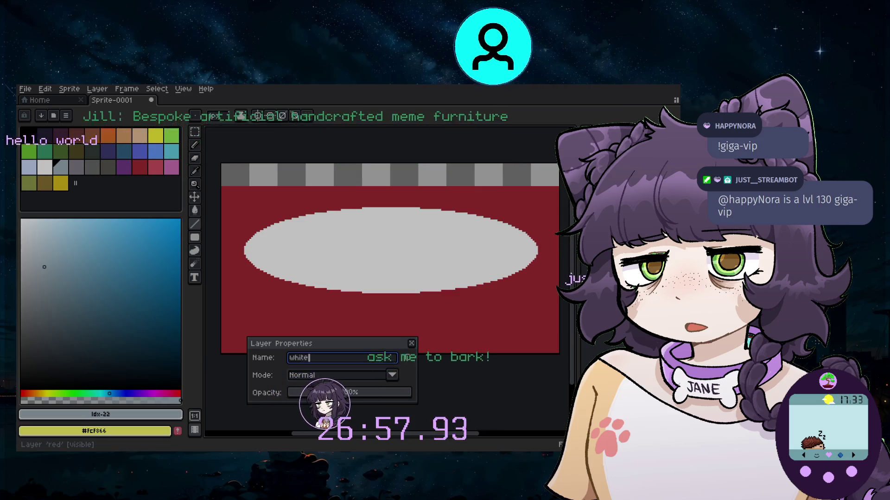
key(Return)
Fill the background around the plate with a near-white colour
click(24, 226)
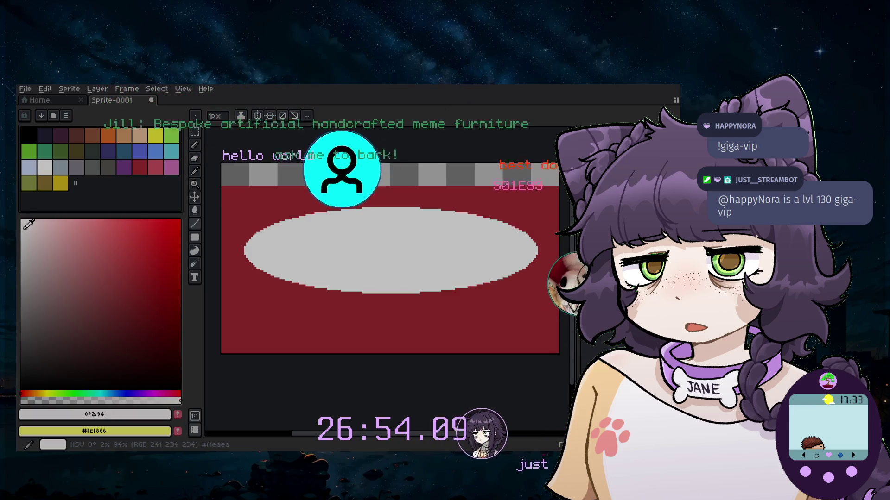
key(g)
click(286, 196)
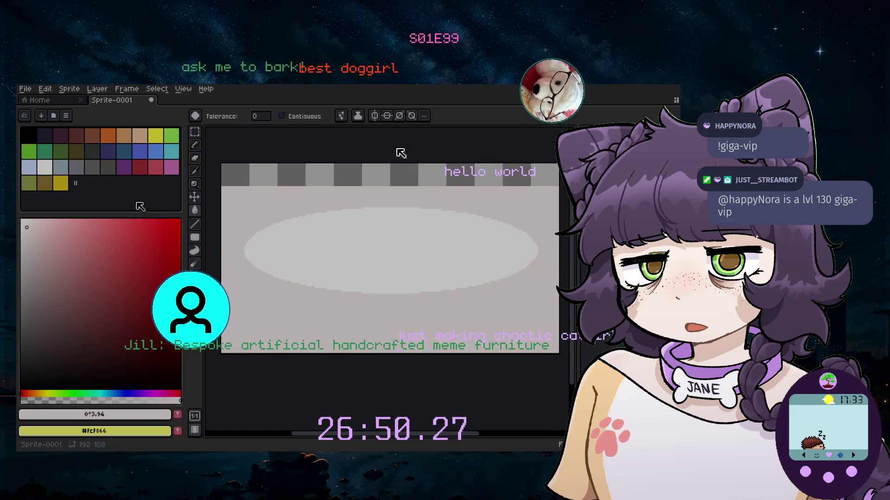
Pick red #ac3232, switch to the Line tool, and add a new layer
click(139, 167)
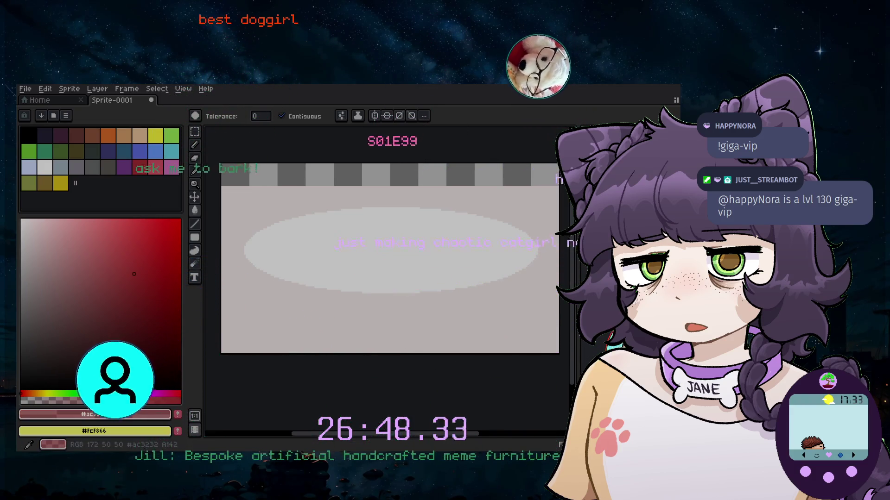
click(195, 238)
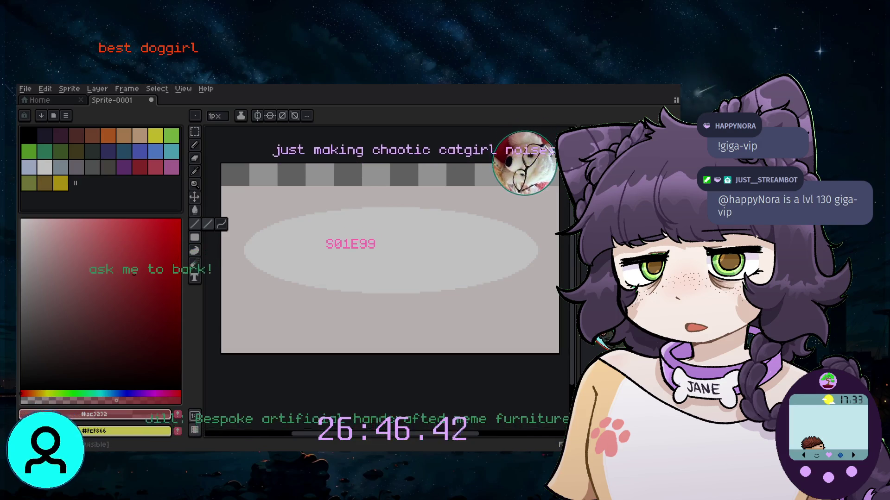
click(97, 88)
mouse_move(100, 141)
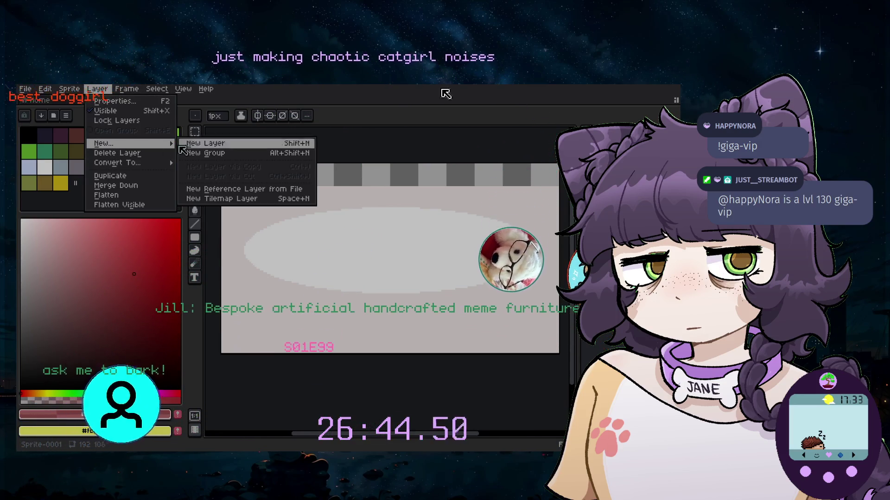
click(198, 151)
Name the new layer 'red' and verify the name in Layer Properties
key(shift+n)
key(shift+p)
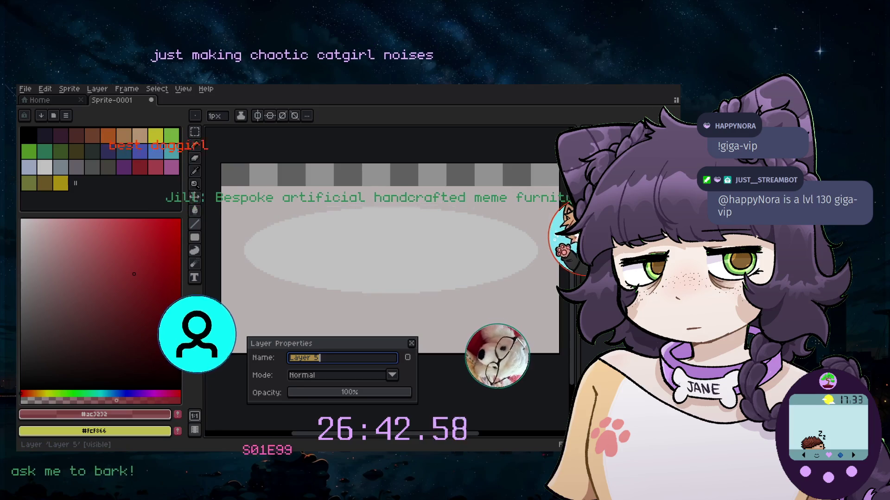
text(red-)
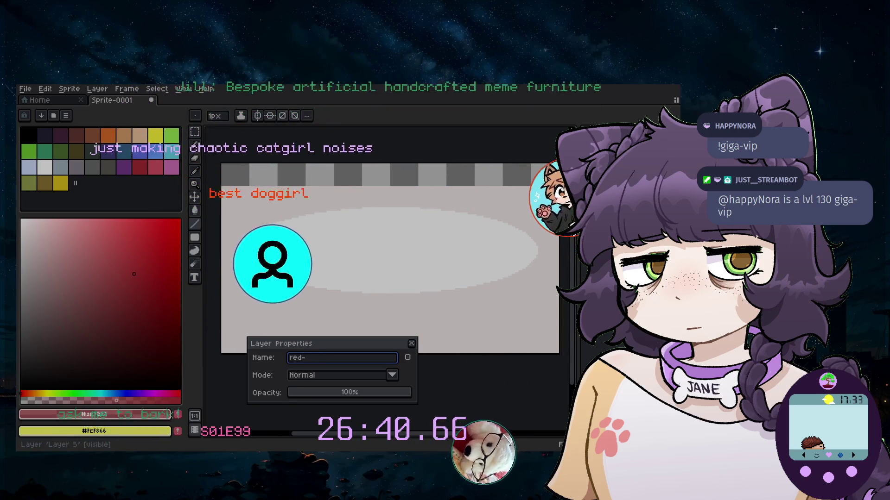
key(Return)
key(shift+p)
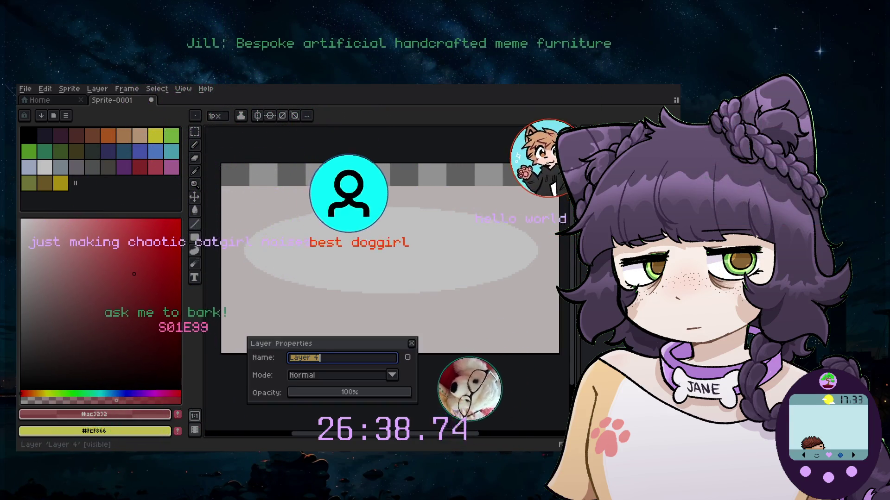
key(Return)
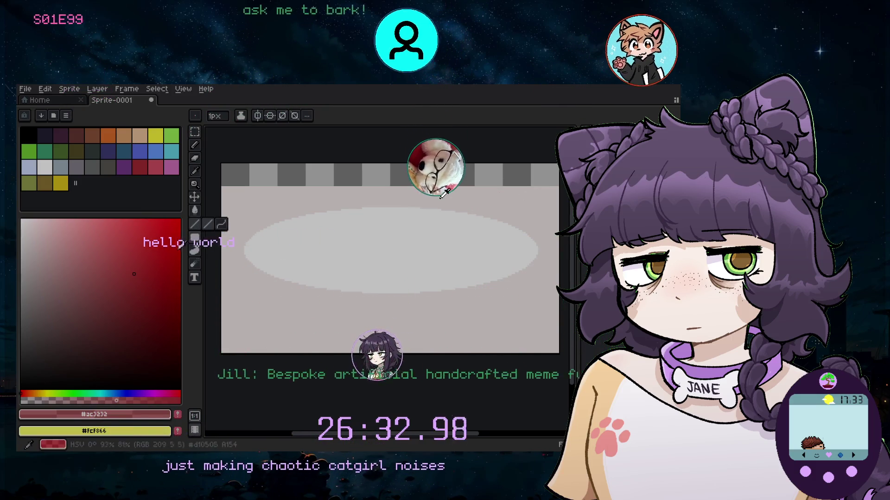
Select dark red, undo a misplaced test line, and set the brush to 9px
click(139, 168)
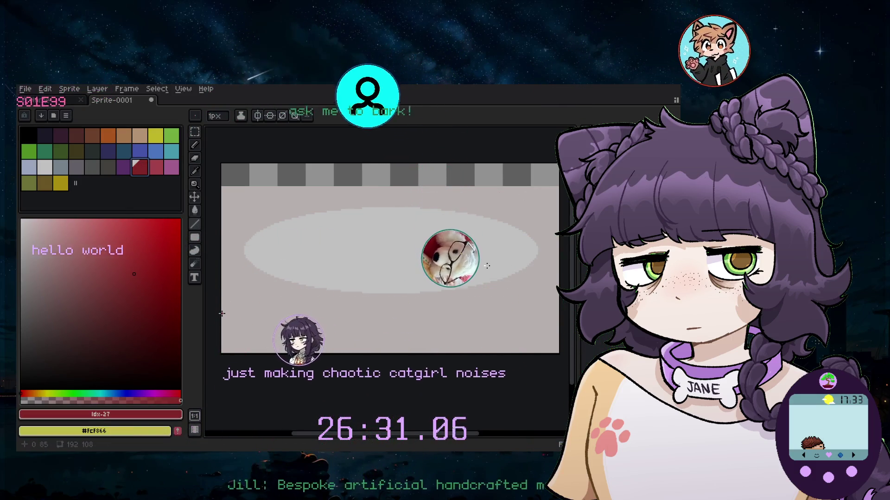
drag(226, 328, 550, 327)
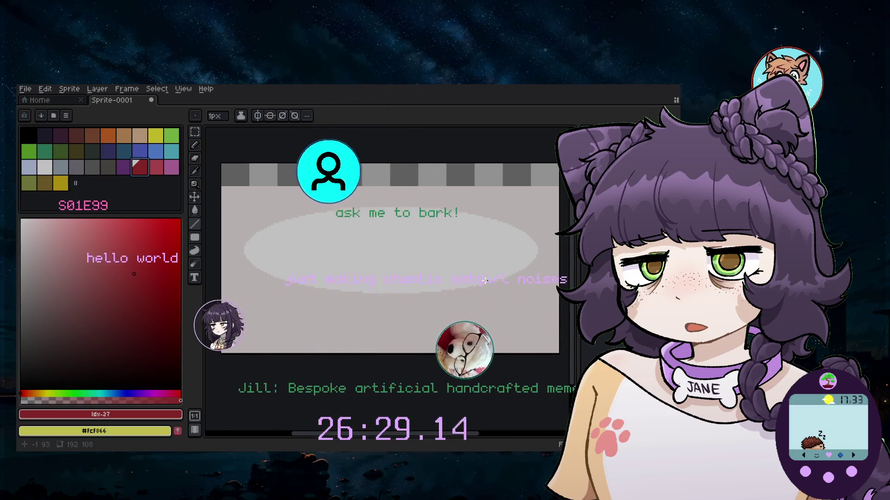
key(ctrl+z)
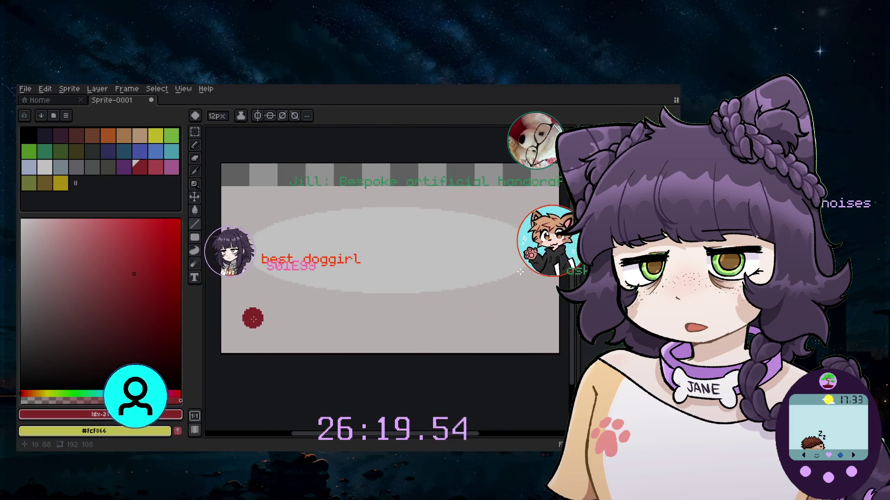
key(plus)
key(plus)
key(plus)
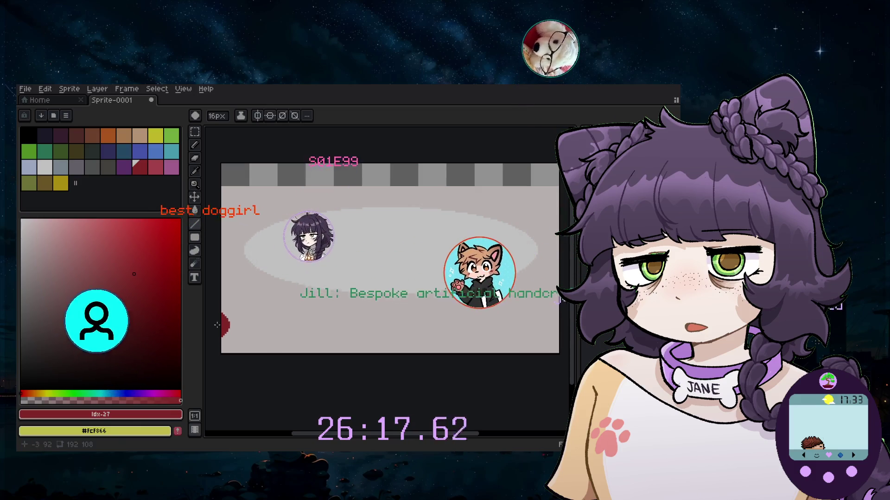
key(minus)
key(minus)
key(minus)
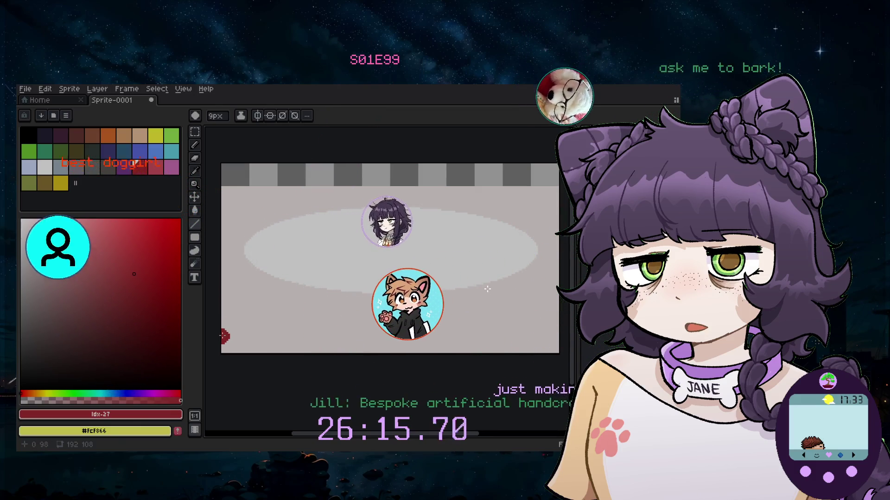
Draw five full-width horizontal red stripes from the canvas bottom up to near the top
shift+click(565, 332)
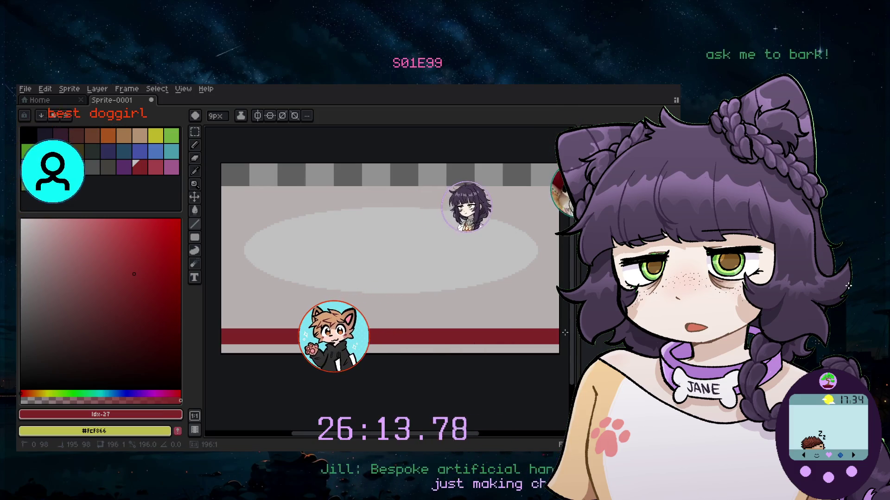
click(221, 312)
shift+click(471, 312)
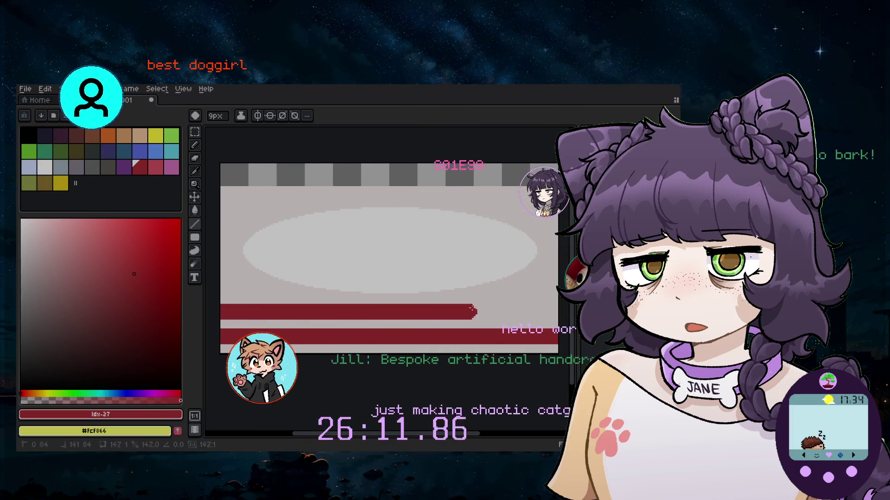
shift+click(556, 312)
click(218, 285)
shift+click(561, 285)
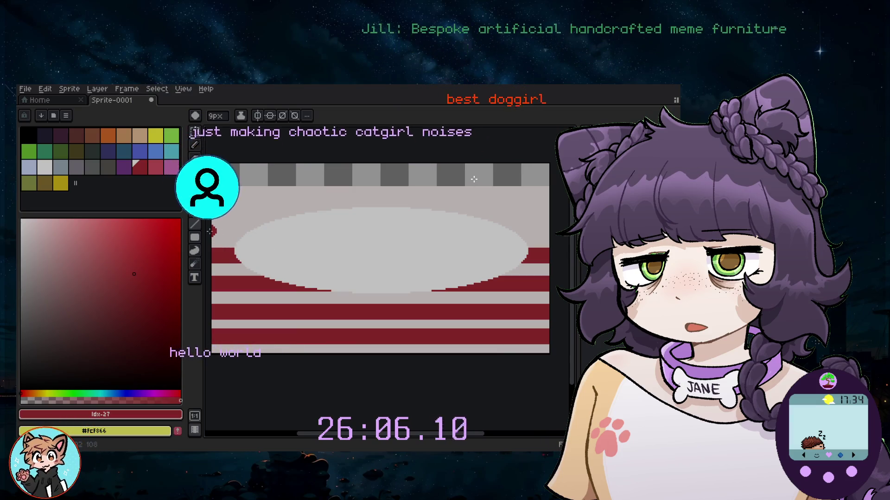
shift+click(556, 225)
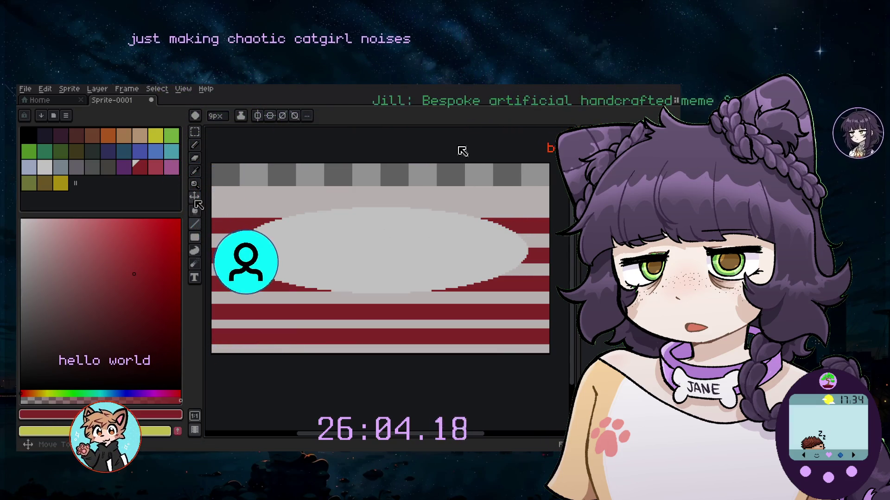
click(213, 200)
shift+click(553, 199)
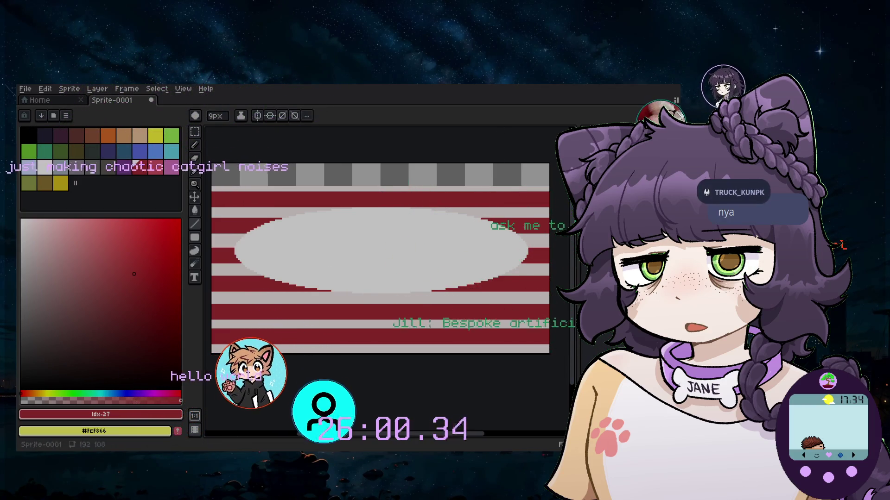
Lower the red-1 stripe layer's opacity to about 33% in Layer Properties
key(shift+p)
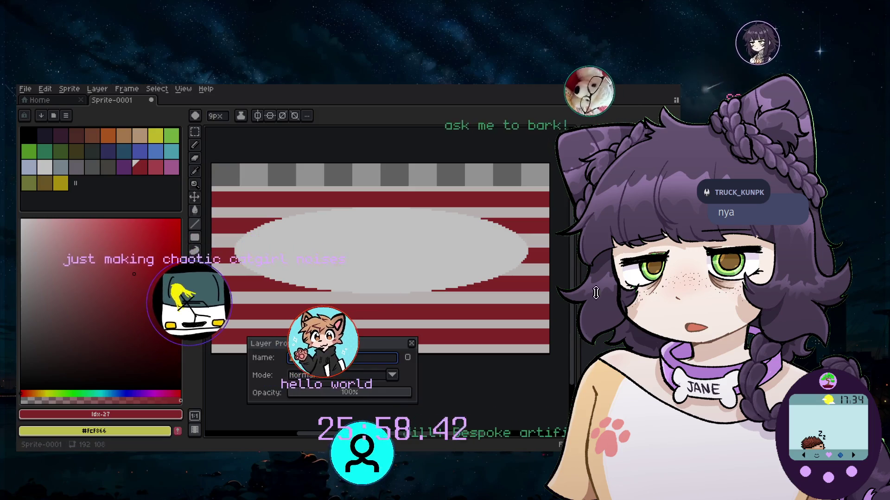
click(336, 394)
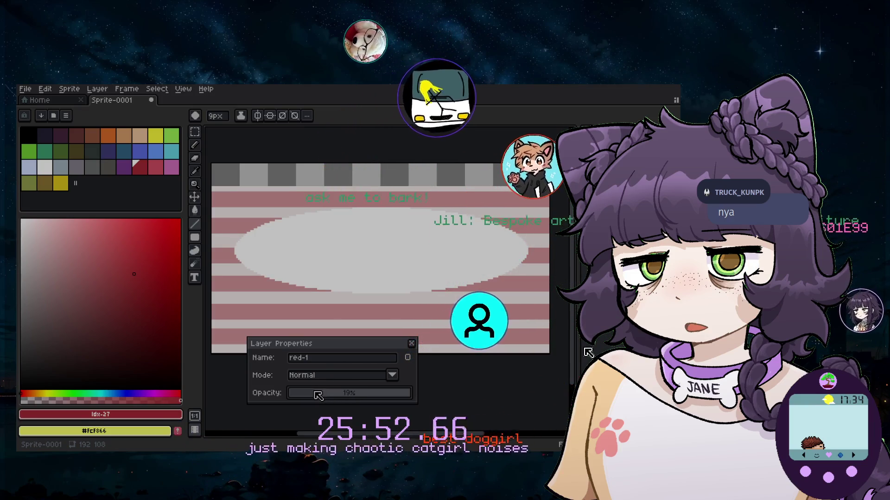
drag(329, 394, 397, 395)
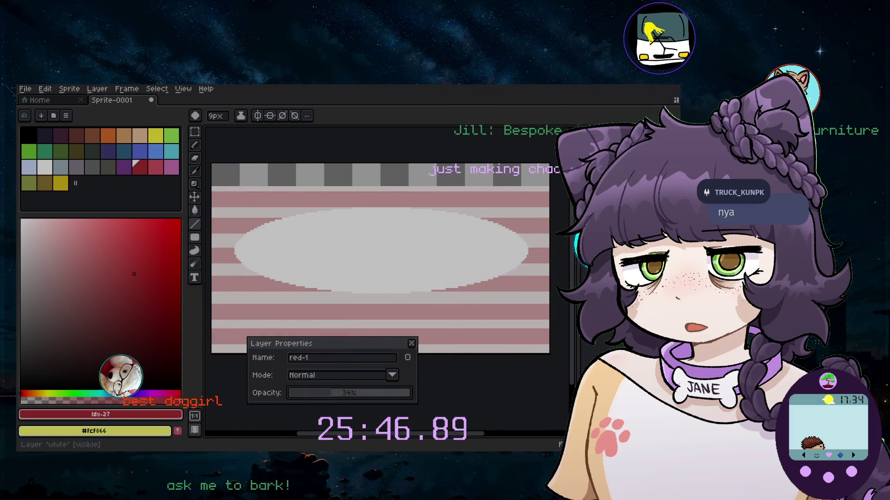
key(Return)
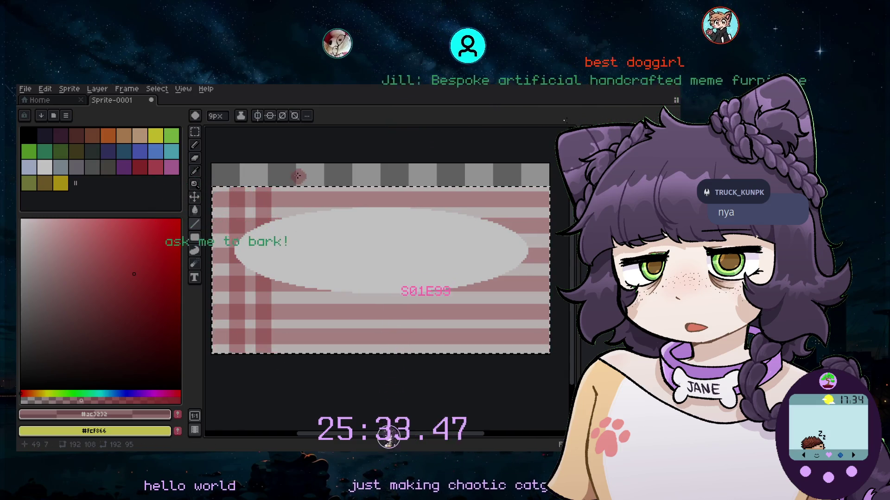
Paint a translucent pink vertical stripe down the full height of the canvas
drag(332, 172, 331, 355)
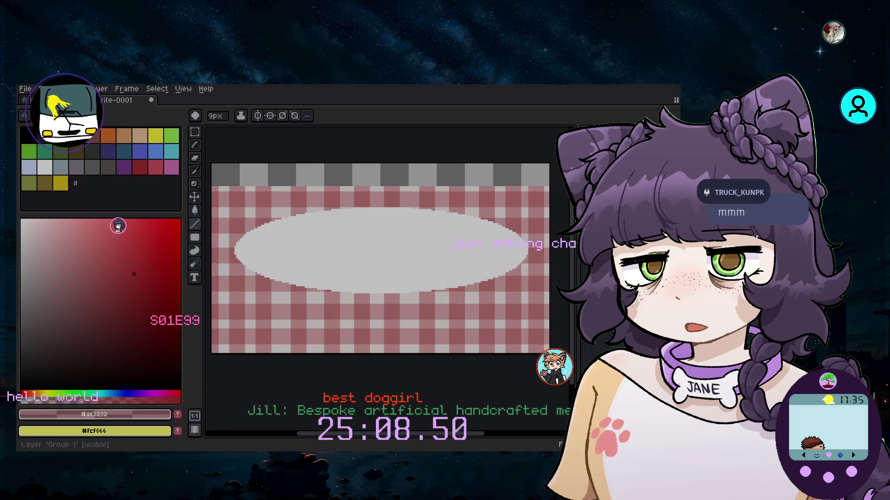
Dab light grey onto the plate's left end, then pick the blue-grey #9badb7 swatch
scroll(375, 255, down, 2)
scroll(376, 254, up, 1)
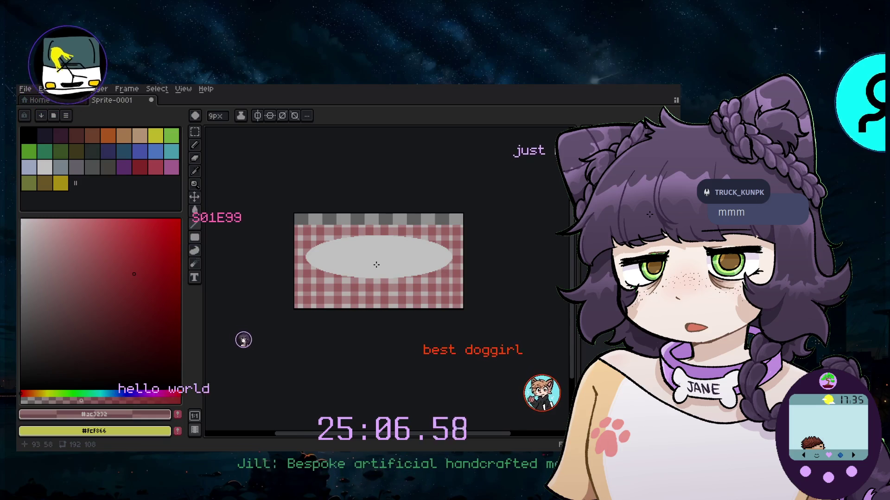
scroll(376, 254, up, 1)
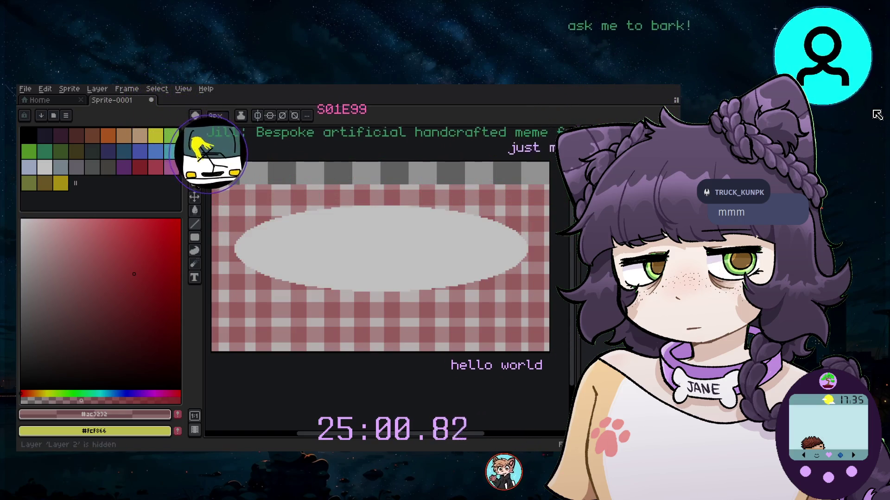
click(44, 167)
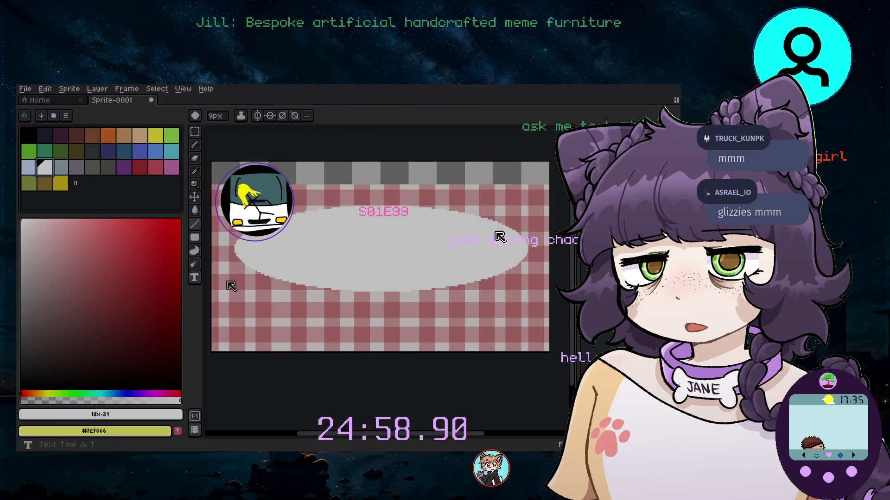
scroll(267, 291, up, 7)
scroll(266, 291, up, 3)
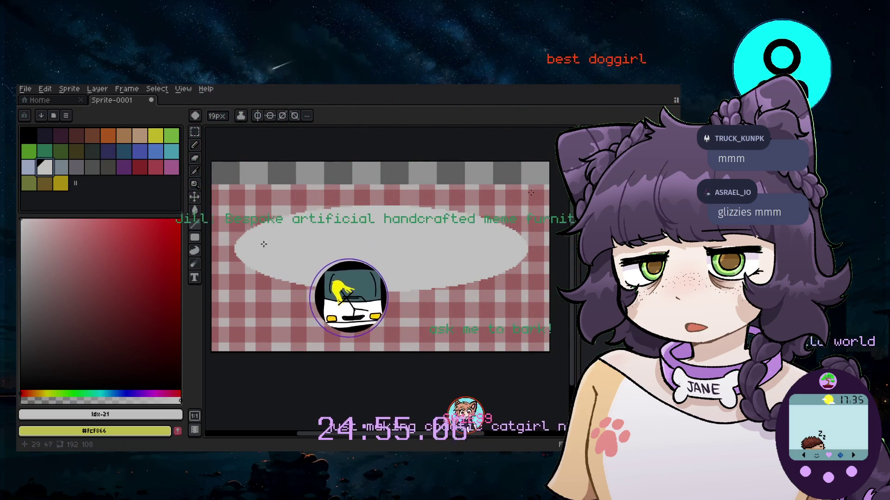
click(241, 233)
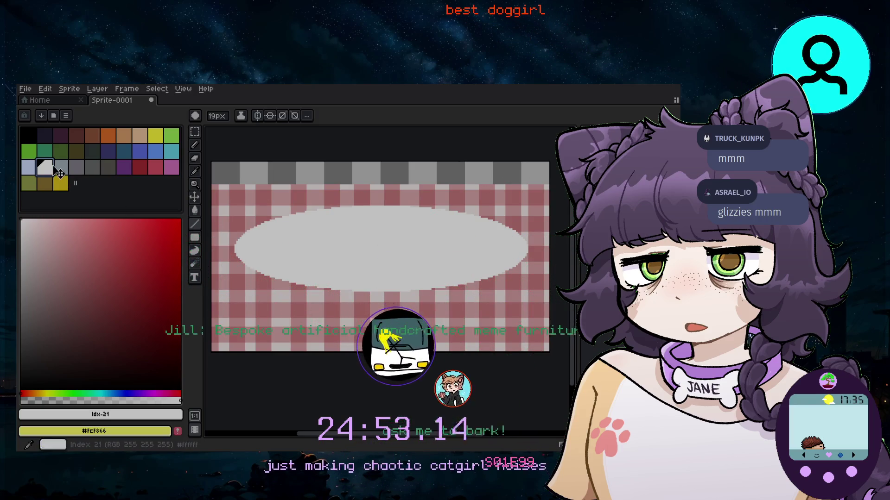
click(62, 168)
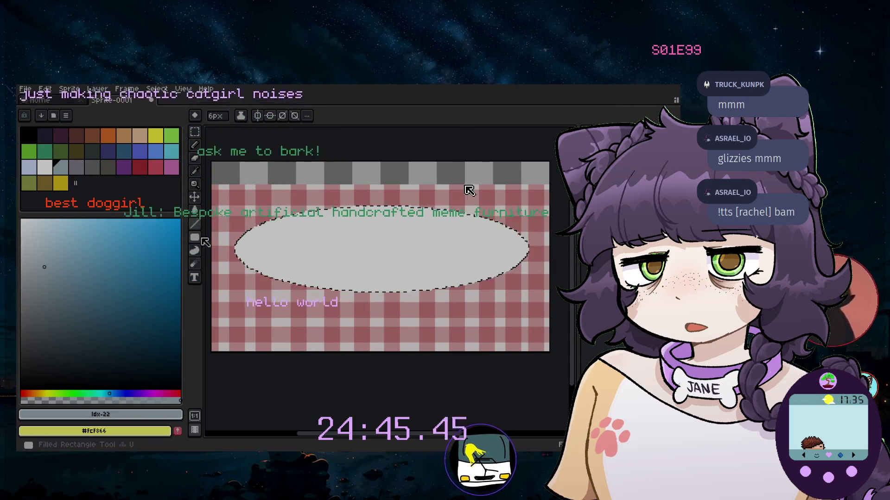
Transform the selected plate shape, commit it in place, and return to the brush
key(v)
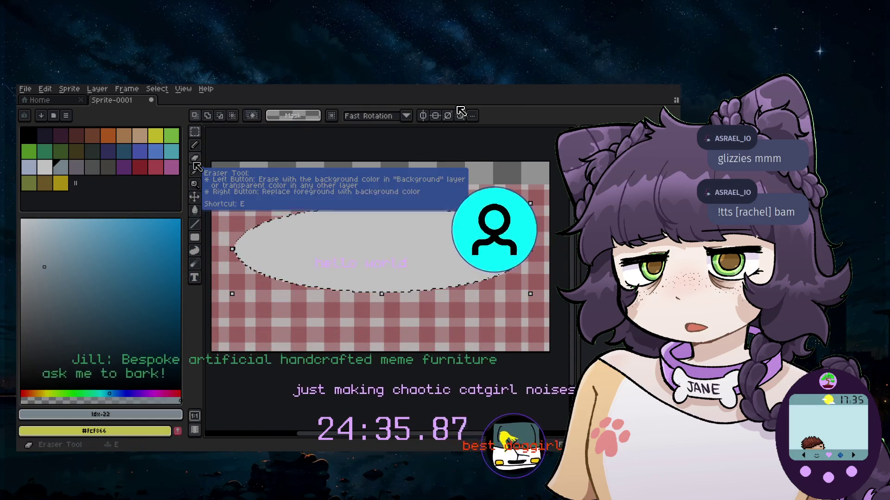
key(Return)
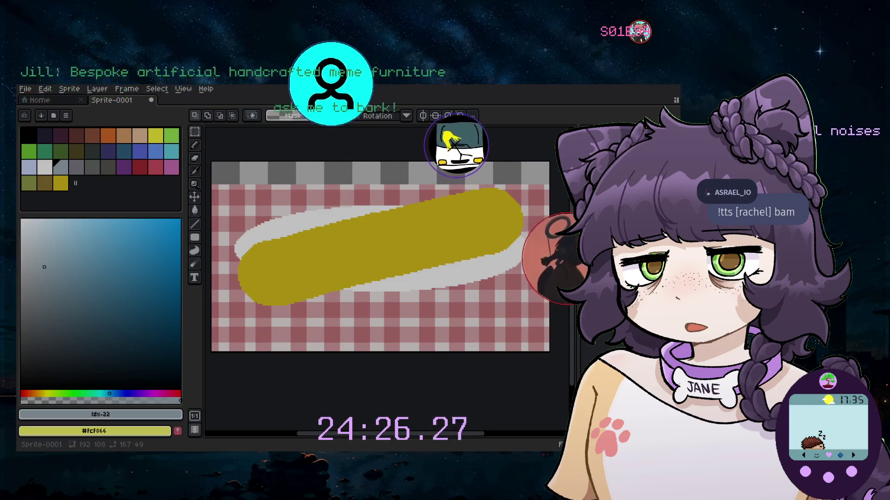
key(b)
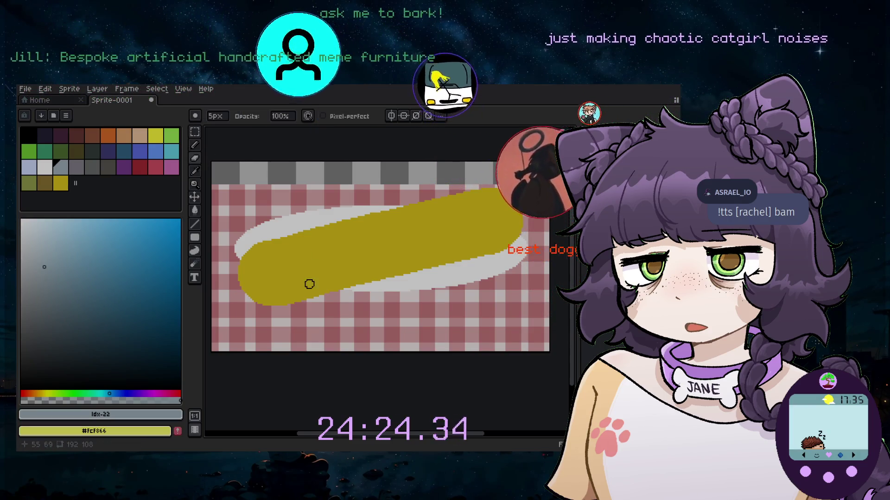
Undo the big yellow stroke on the plate and select yellow with the Line tool
scroll(248, 255, up, 10)
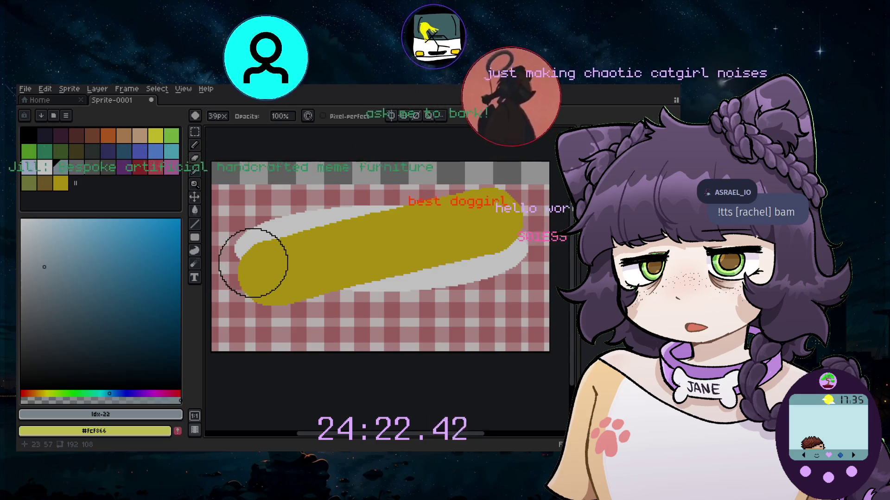
key(ctrl+z)
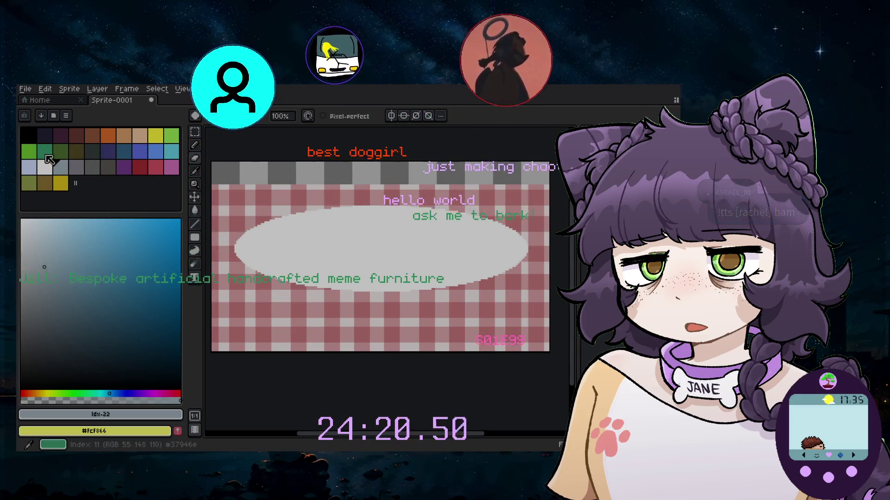
click(60, 183)
click(324, 308)
scroll(284, 238, down, 1)
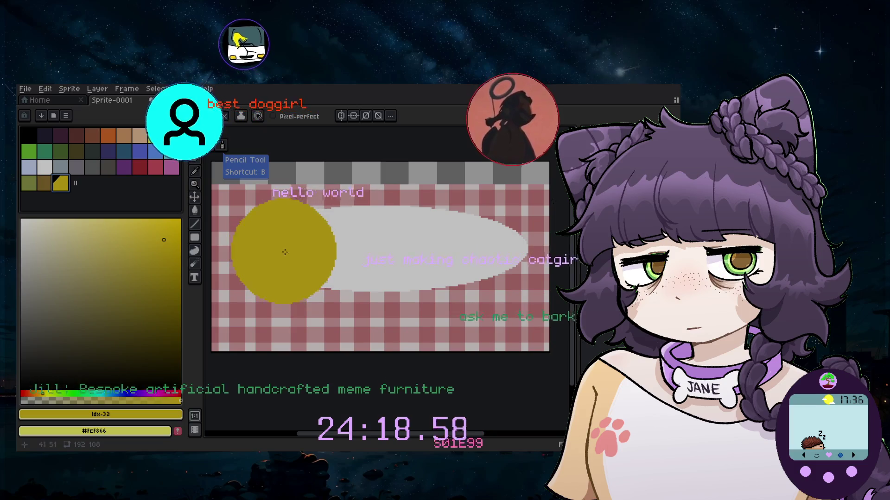
scroll(320, 238, down, 3)
scroll(312, 238, down, 1)
scroll(310, 249, down, 2)
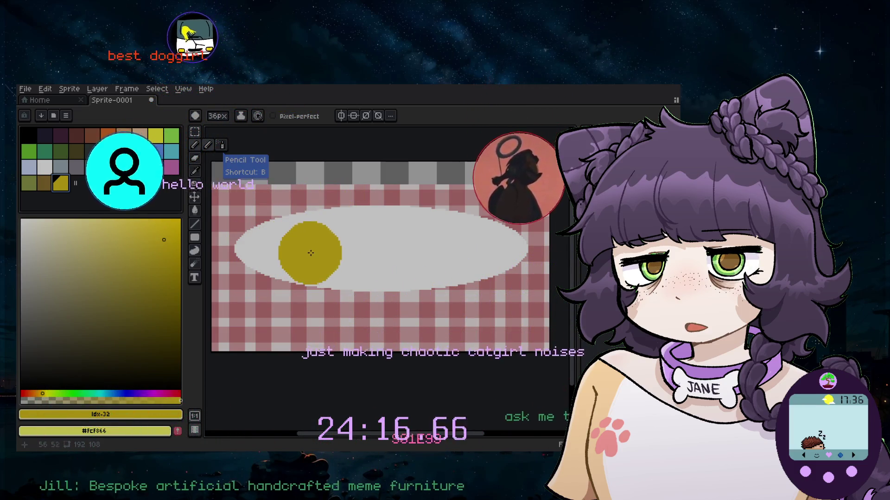
scroll(301, 251, down, 1)
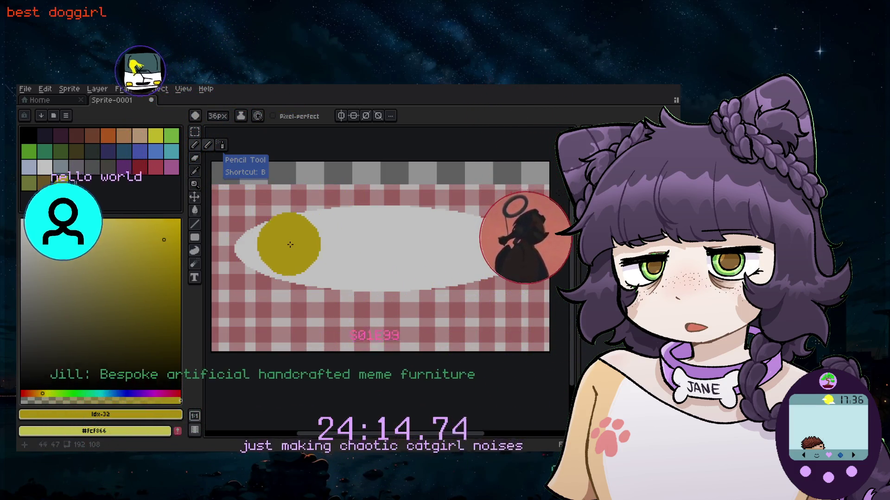
key(l)
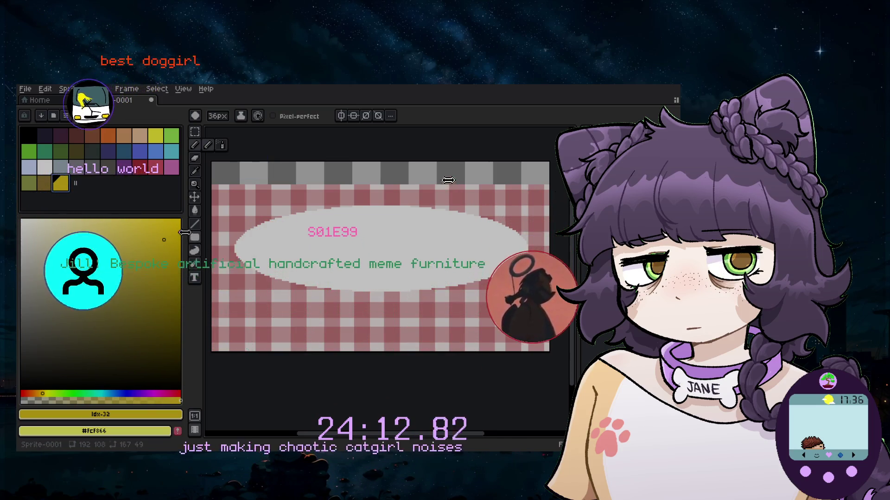
scroll(283, 250, up, 5)
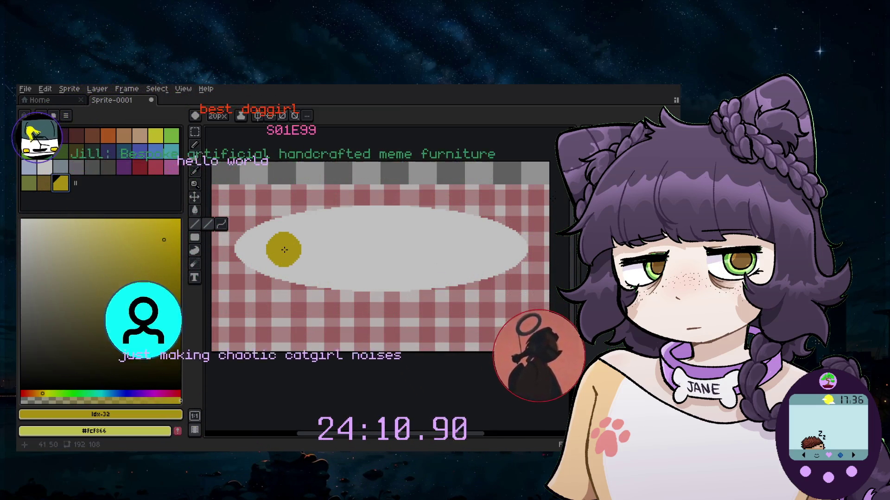
scroll(285, 253, up, 1)
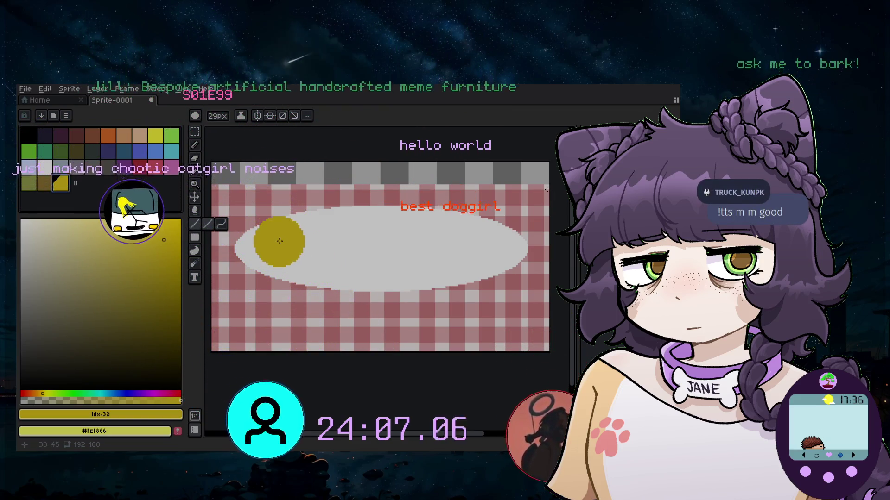
Draw a thick ~30px yellow line lengthwise across the plate as the cob body
drag(283, 249, 495, 223)
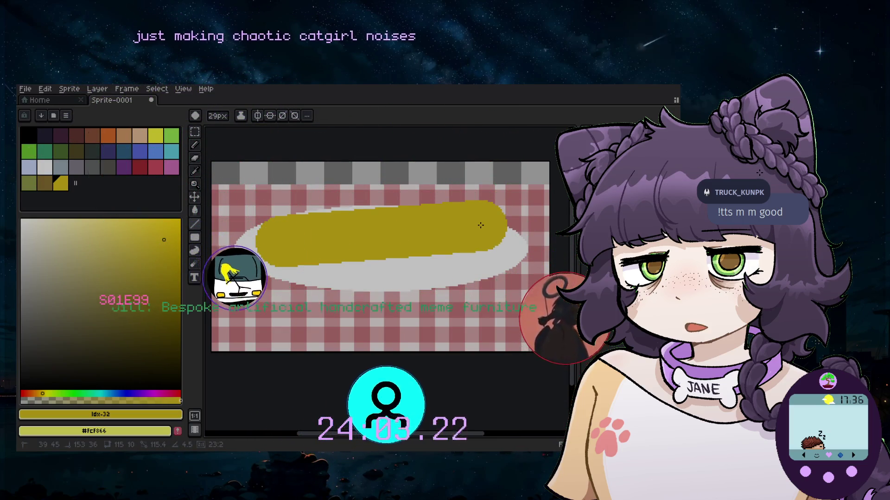
scroll(340, 176, up, 18)
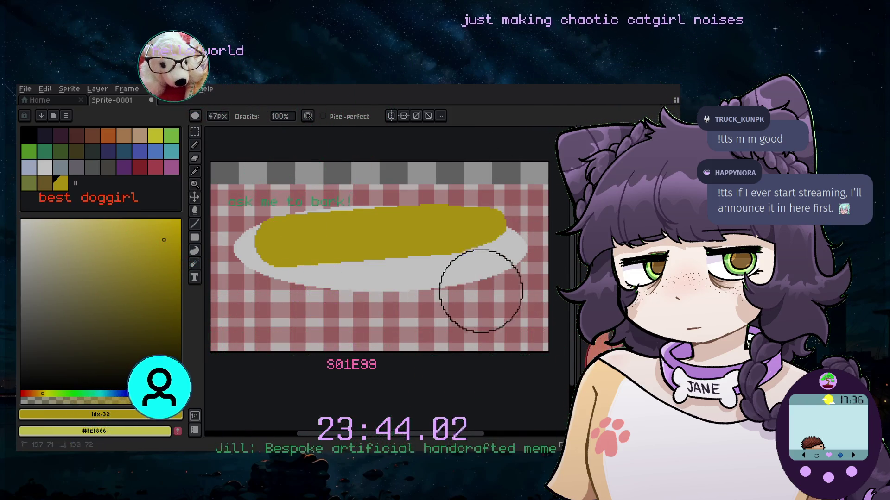
scroll(405, 264, left, 3)
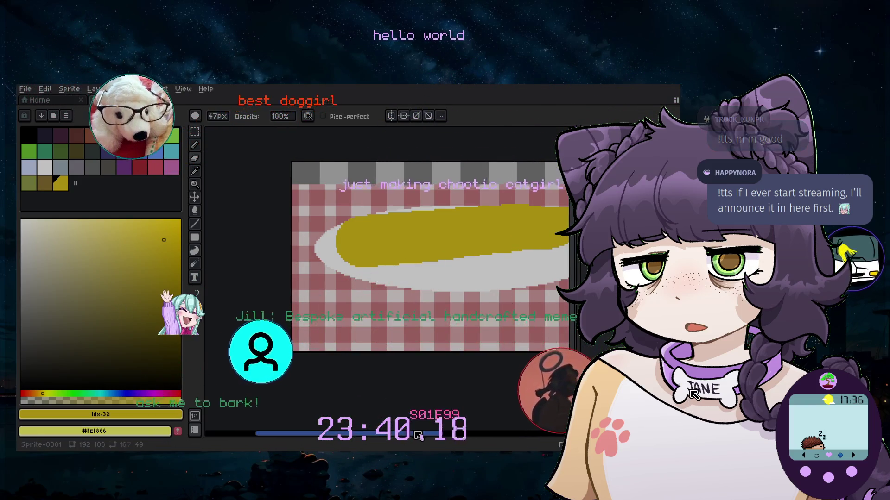
drag(419, 436, 480, 281)
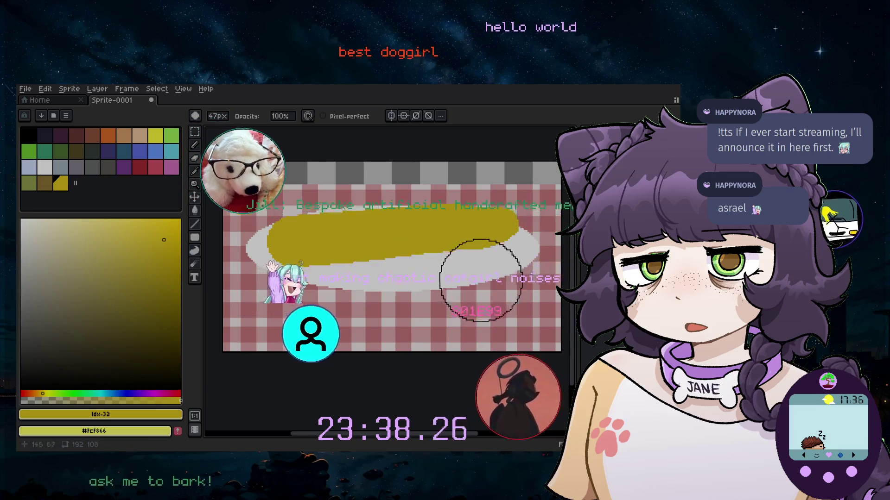
scroll(481, 281, up, 1)
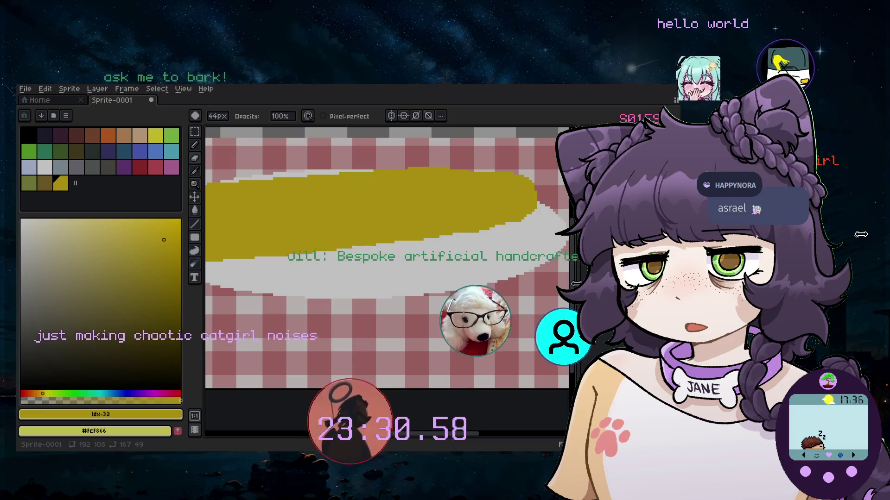
scroll(436, 202, up, 3)
scroll(437, 203, down, 3)
scroll(431, 204, up, 2)
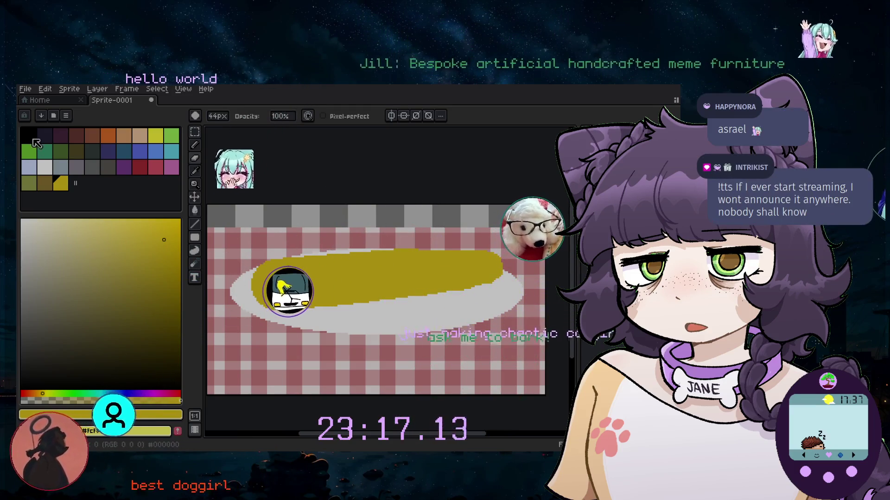
Test a brown dab on the cob's left end, then try an olive shade and undo the dab
click(44, 181)
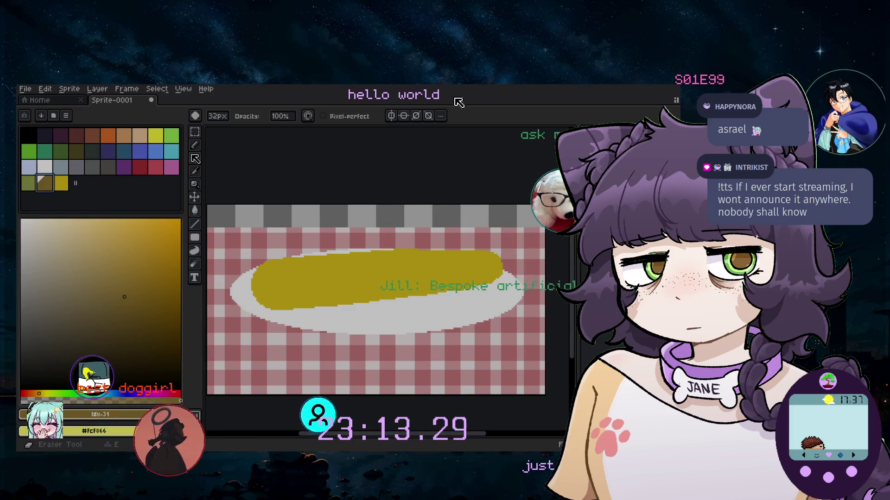
click(246, 300)
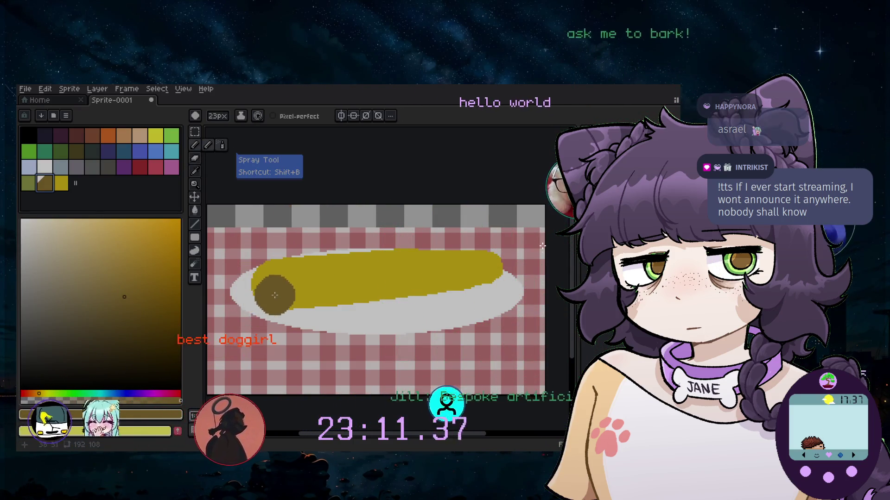
scroll(260, 293, up, 3)
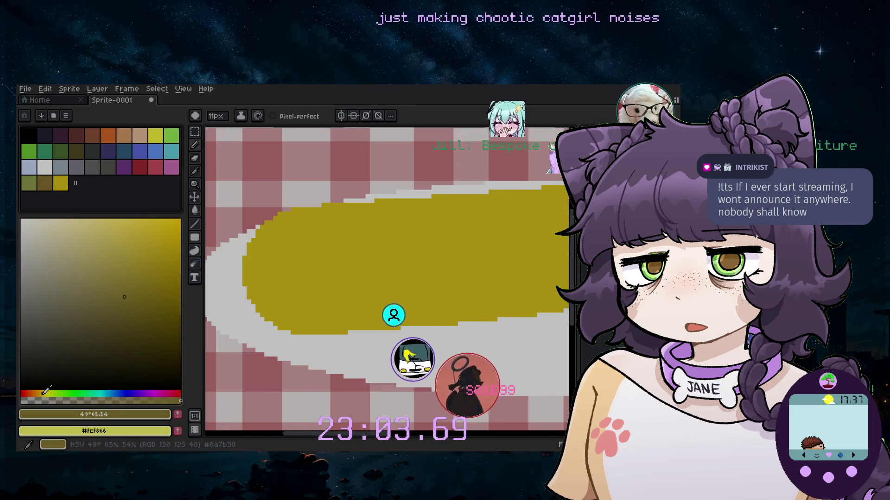
click(93, 275)
click(276, 267)
key(ctrl+z)
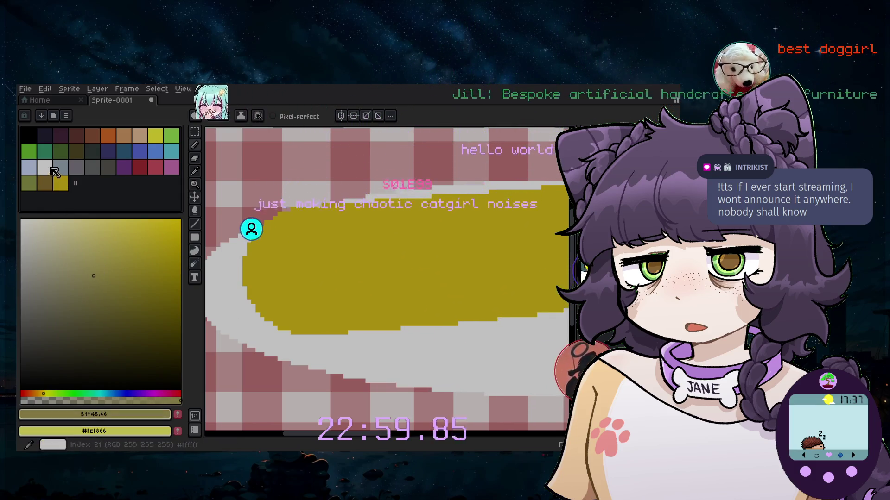
Fine-tune the olive shade and check the Layer menu for adding a new layer
click(67, 264)
click(264, 293)
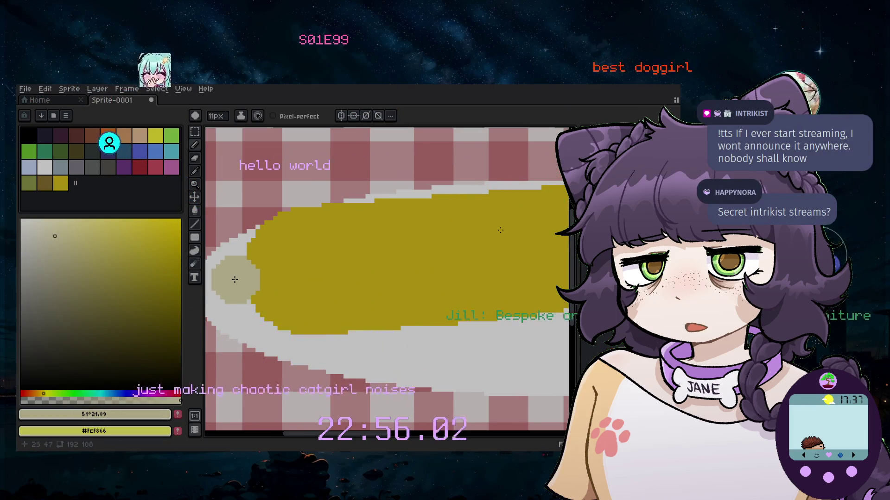
click(98, 89)
click(249, 175)
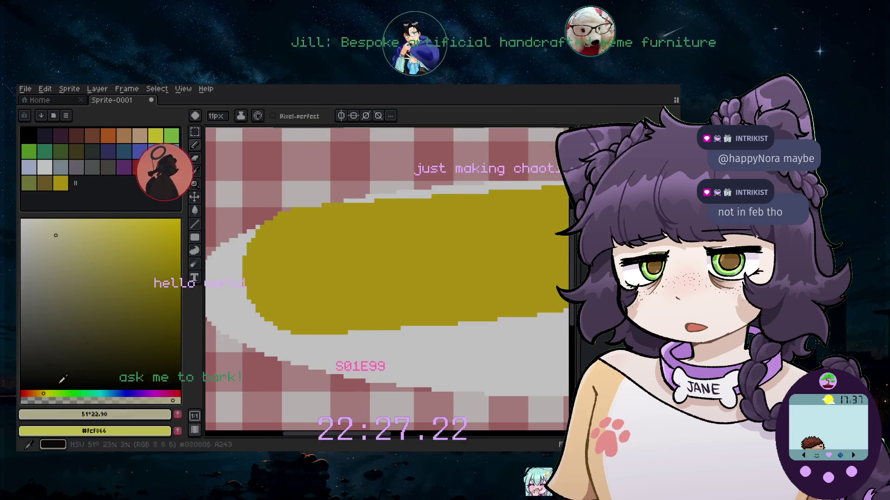
Deepen the colour to a saturated 43° olive and paint it over the cob's left tip
click(81, 232)
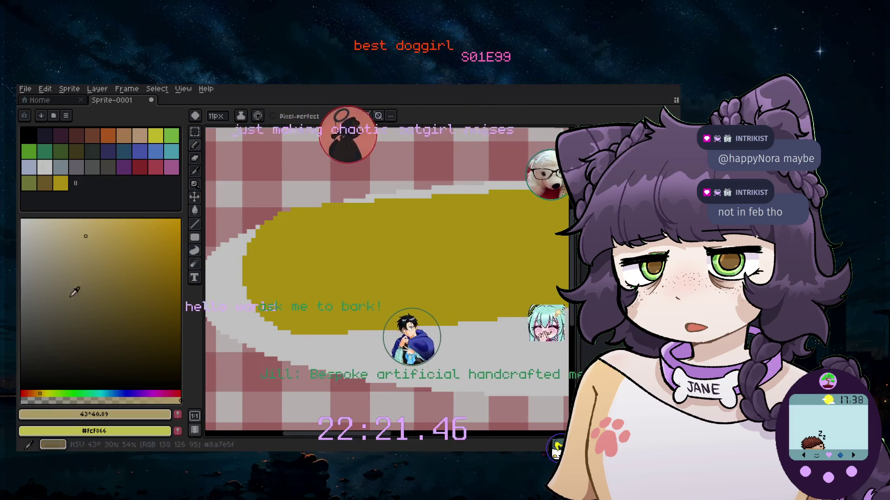
click(91, 239)
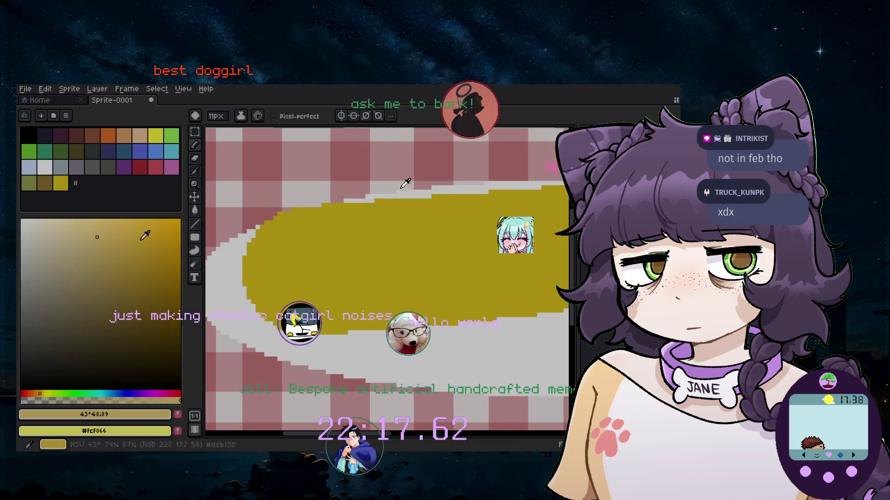
click(111, 252)
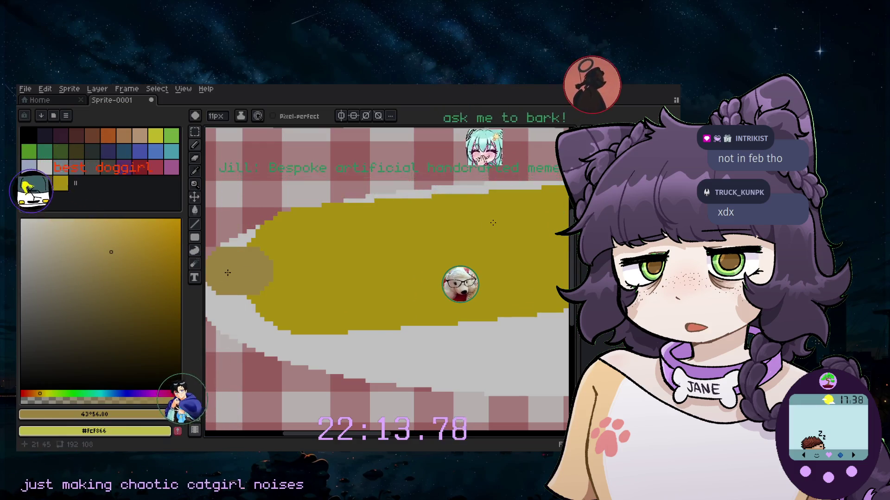
scroll(247, 276, down, 3)
scroll(269, 283, up, 2)
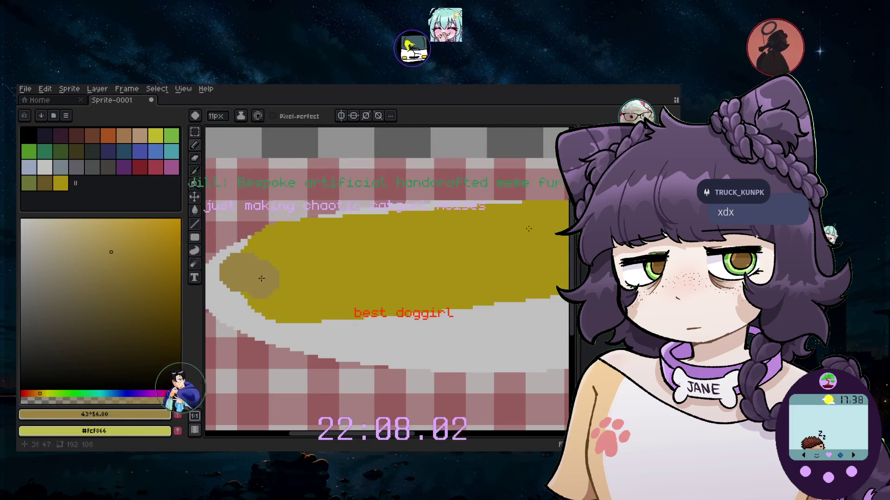
scroll(367, 284, down, 3)
scroll(445, 247, up, 3)
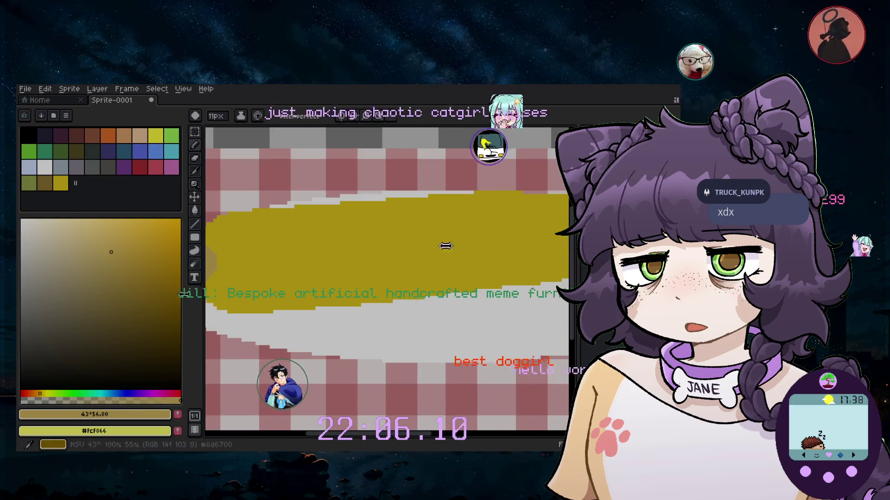
scroll(289, 348, left, 2)
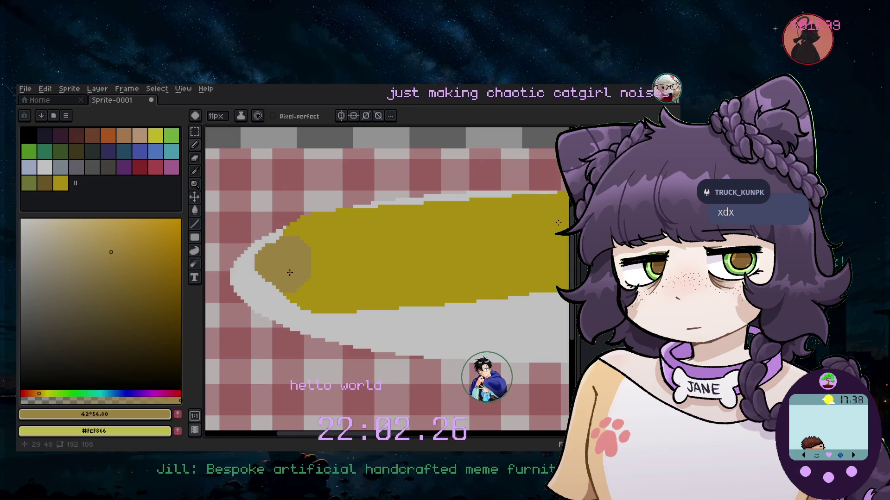
drag(289, 250, 278, 284)
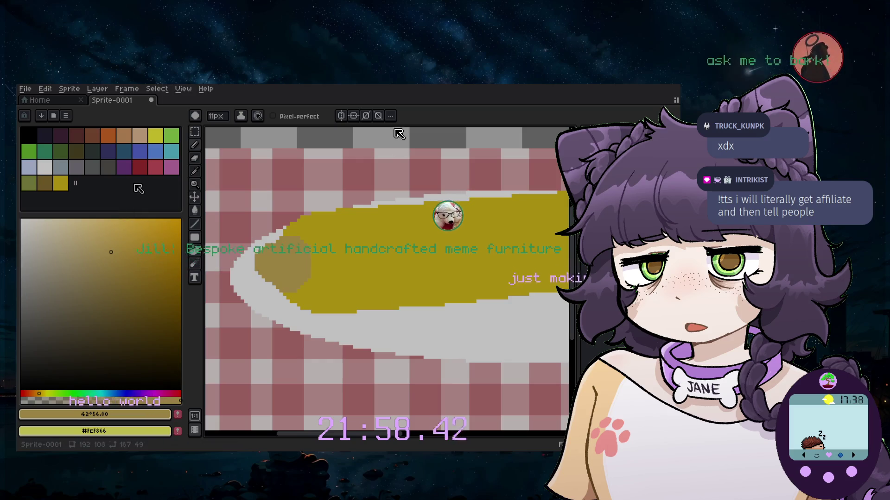
Pick dark red, shrink the brush by one pixel, and undo the accidental dab near the cob
click(139, 167)
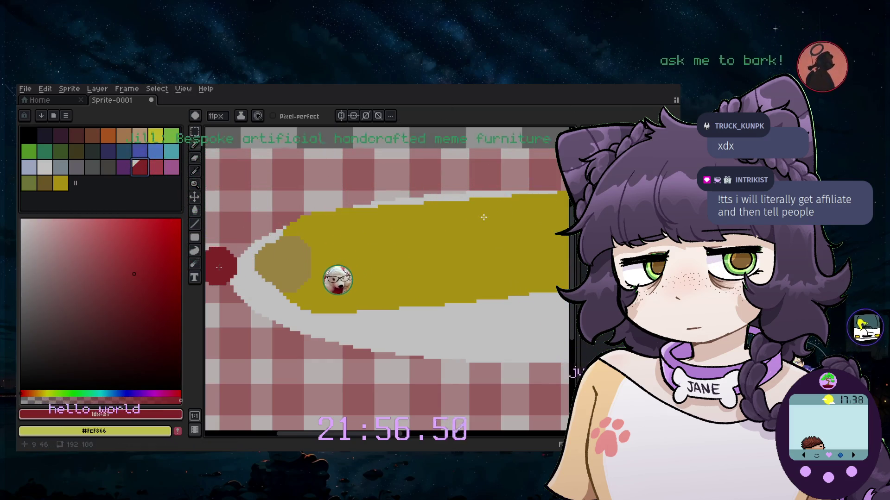
scroll(220, 268, up, 2)
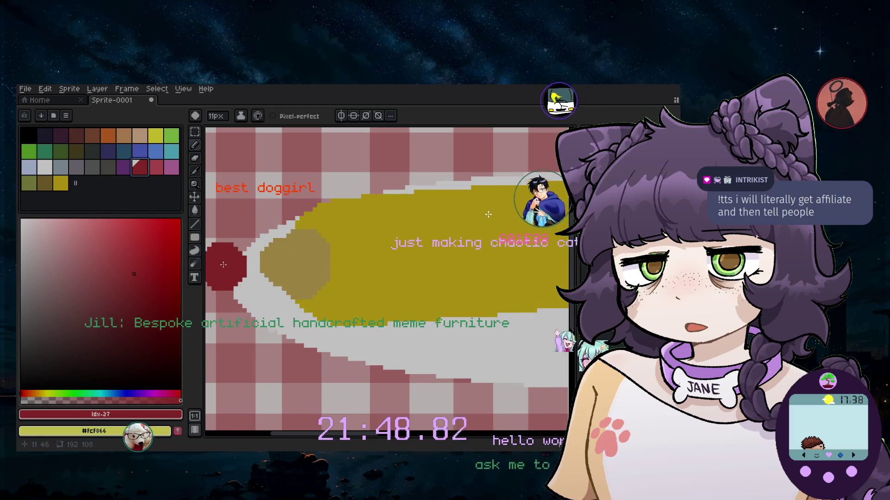
key(minus)
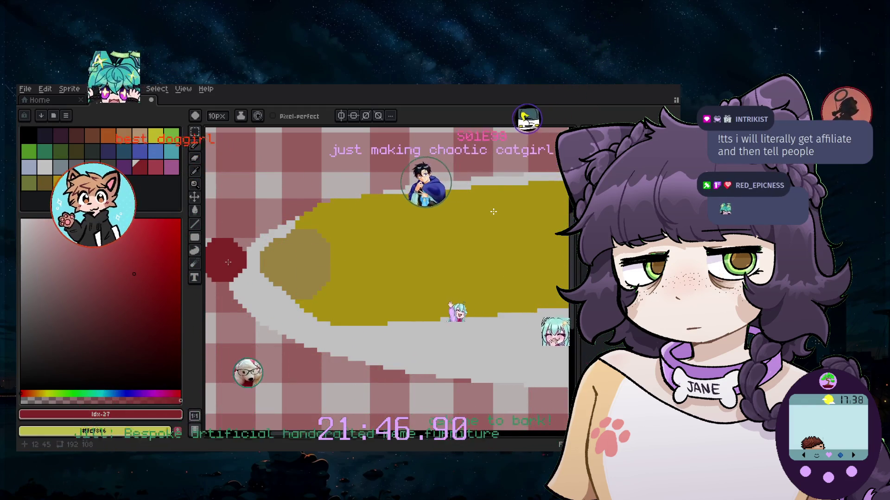
click(280, 283)
key(ctrl+z)
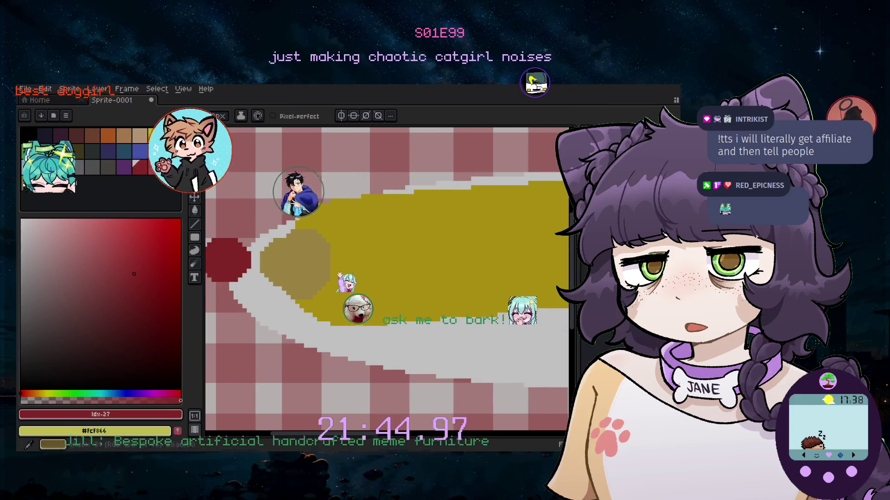
Draw two 1px grey prong lines into the cob's left end, redrawing the lower one straight
key(minus)
key(minus)
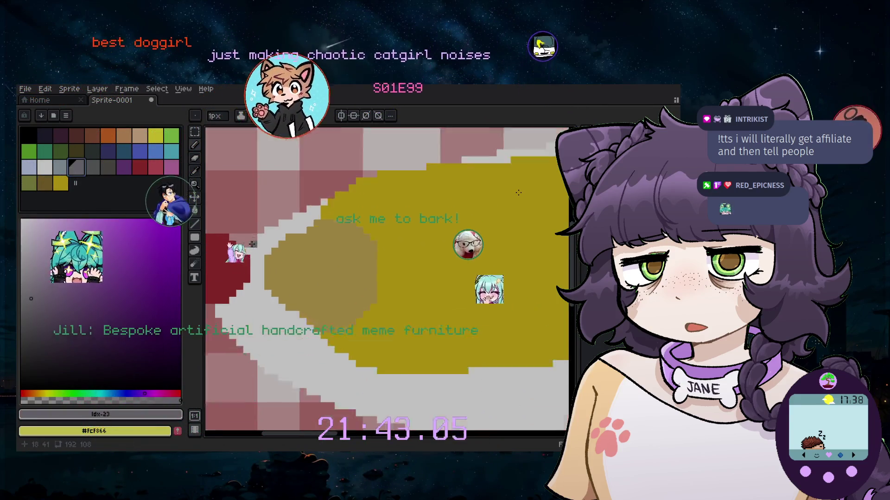
scroll(251, 248, up, 2)
drag(288, 241, 400, 244)
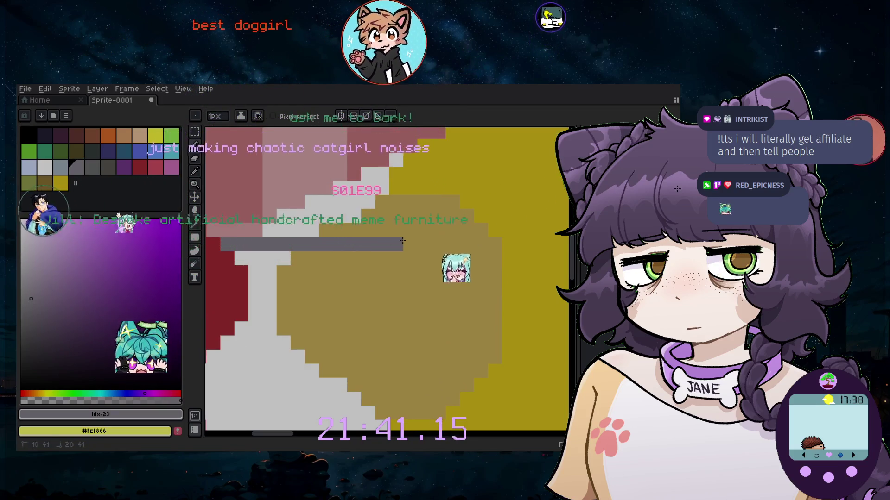
drag(227, 343, 413, 334)
key(ctrl+z)
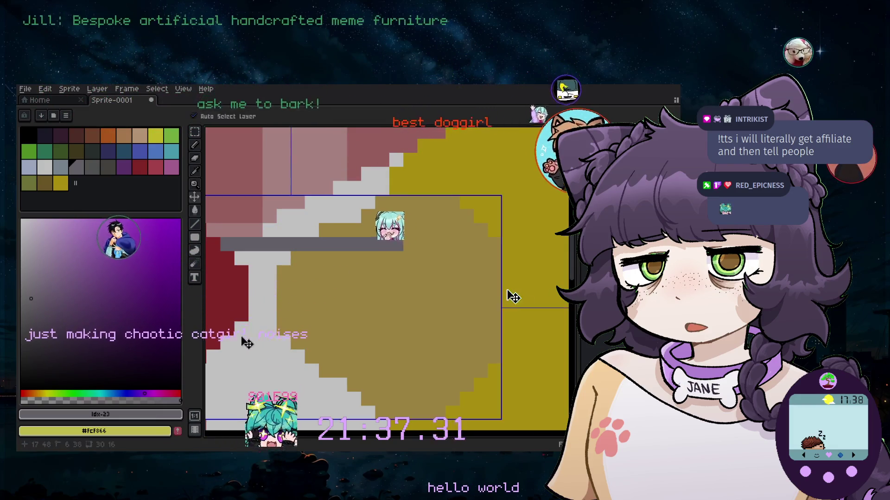
drag(227, 343, 382, 340)
Paint a round dark-red cob holder over the prongs at the plate's left
scroll(386, 338, down, 2)
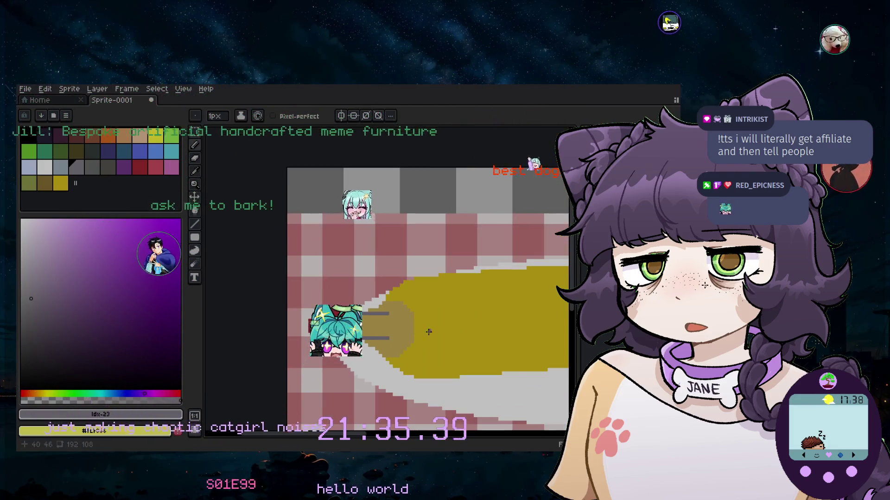
scroll(417, 324, down, 2)
scroll(517, 163, up, 4)
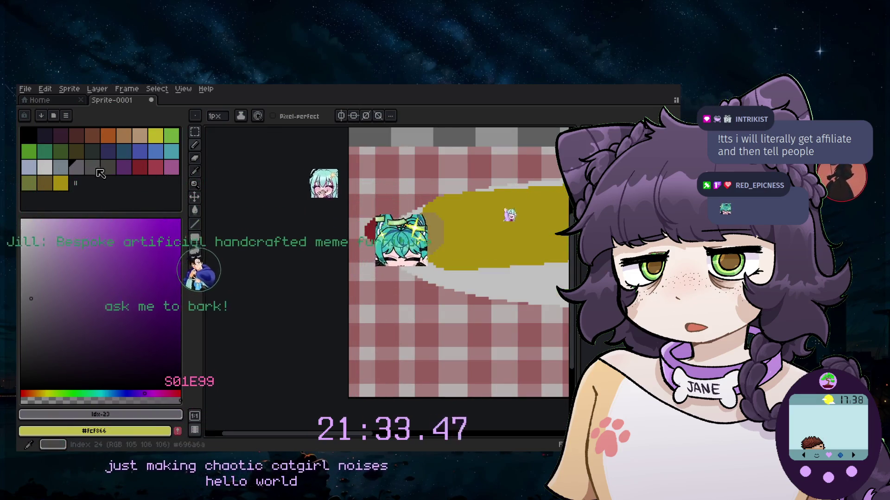
click(139, 167)
drag(387, 231, 366, 235)
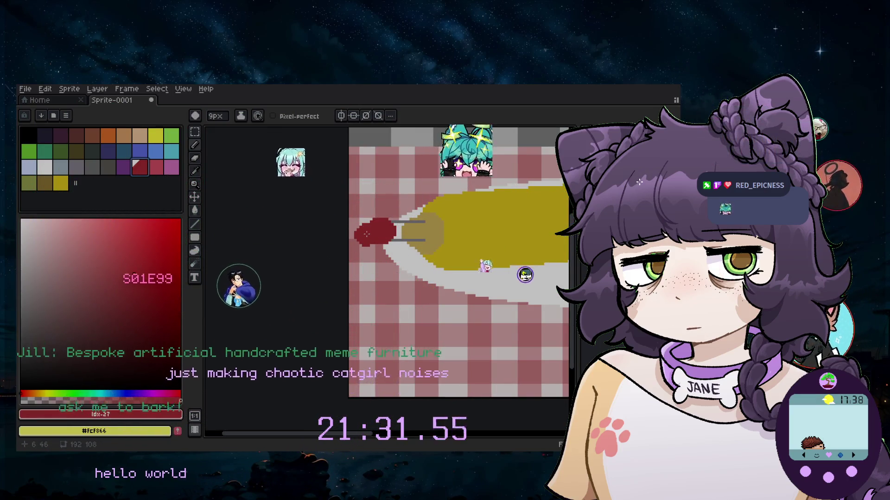
scroll(366, 233, up, 1)
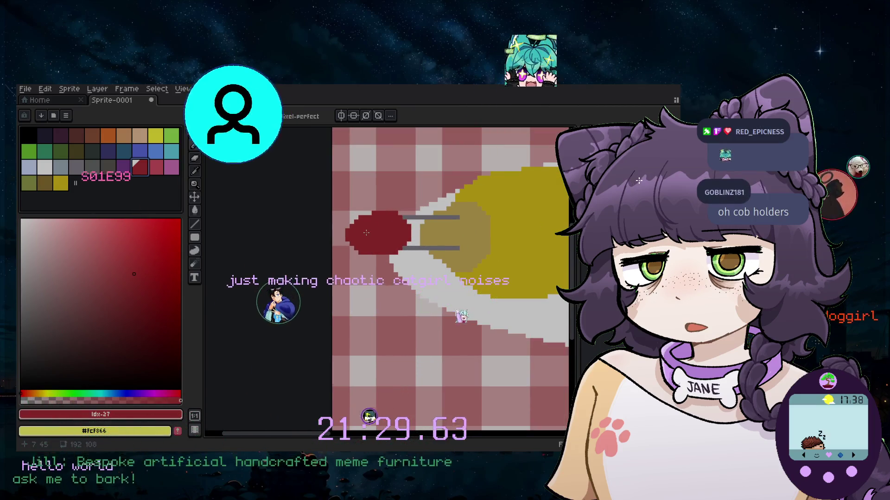
drag(367, 232, 382, 245)
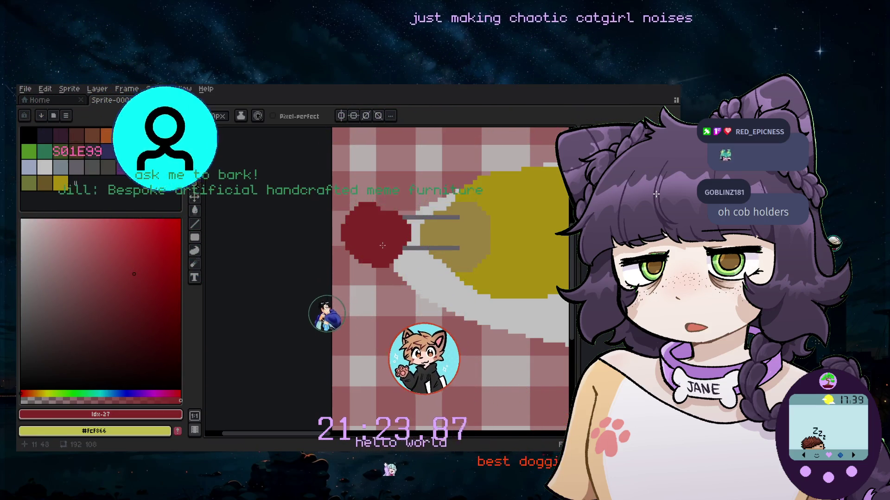
scroll(382, 245, down, 3)
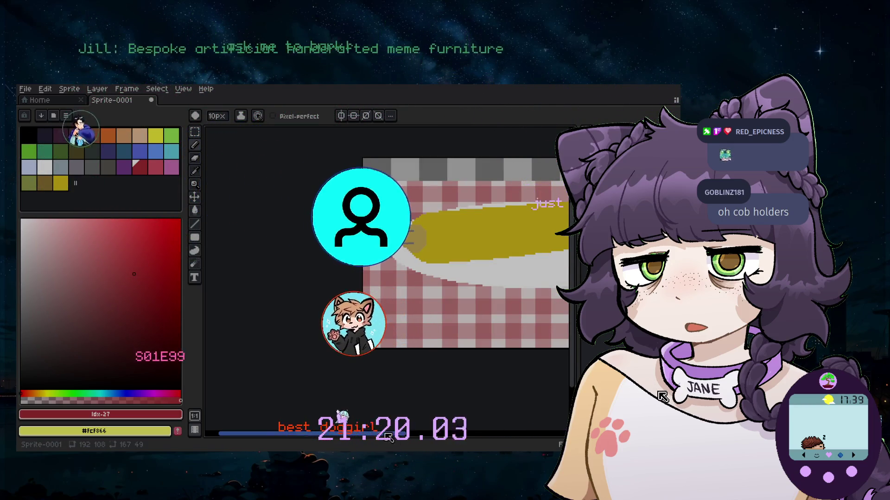
drag(389, 437, 415, 446)
Marquee-select the red holder and prongs and slide them right against the cob's end
key(m)
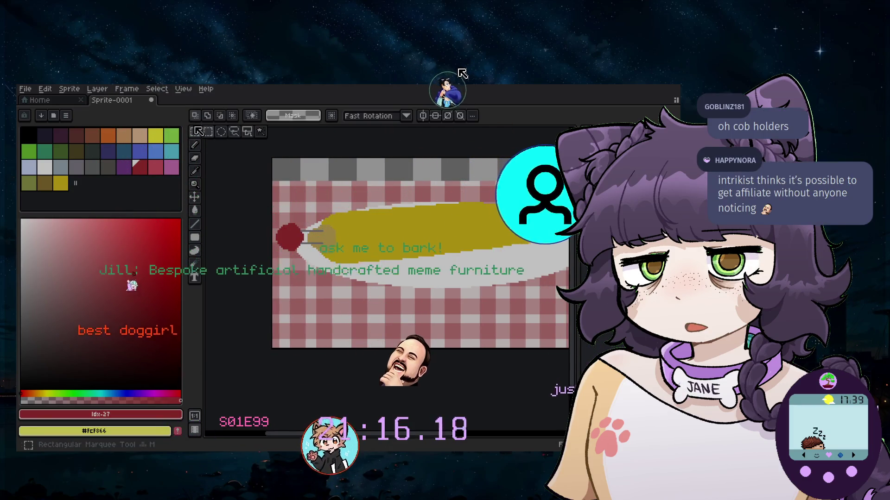
drag(289, 237, 296, 238)
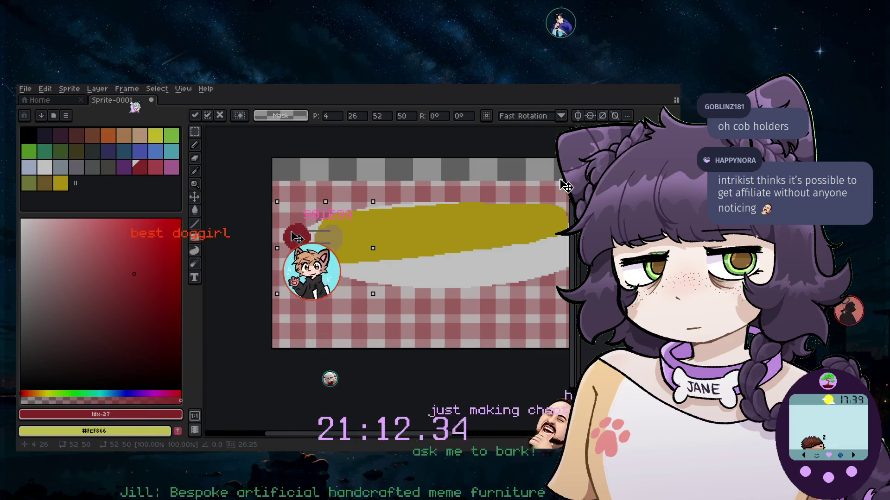
key(Return)
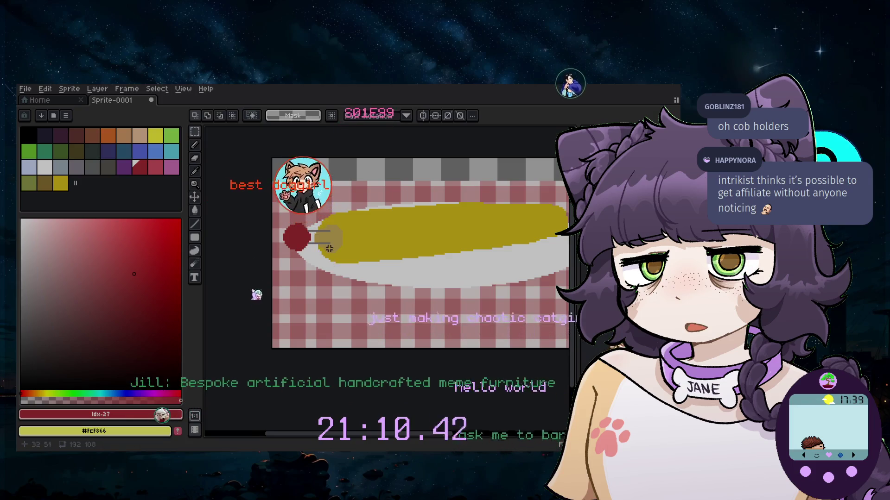
scroll(347, 241, up, 2)
scroll(297, 186, up, 1)
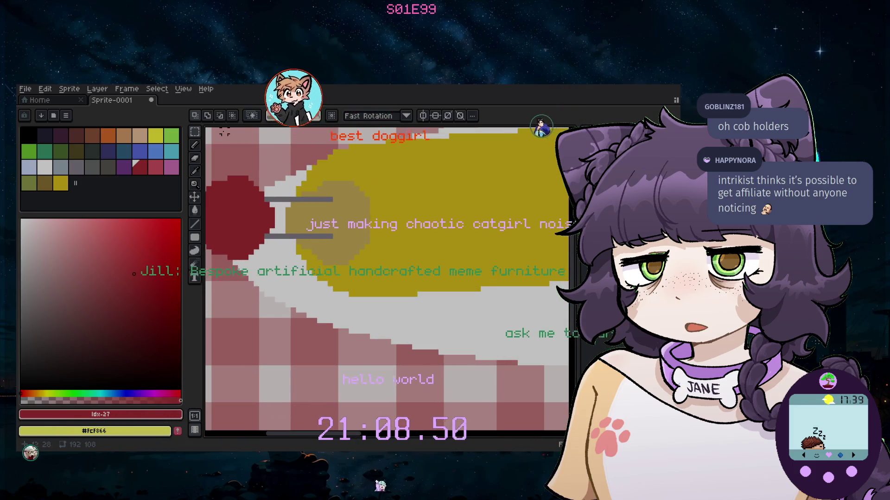
scroll(235, 204, down, 1)
scroll(235, 204, down, 1)
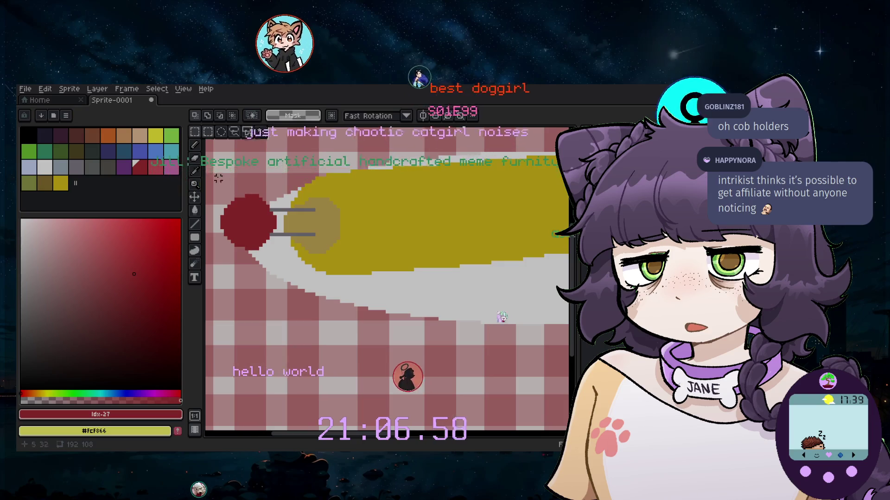
drag(207, 176, 289, 273)
drag(254, 244, 284, 238)
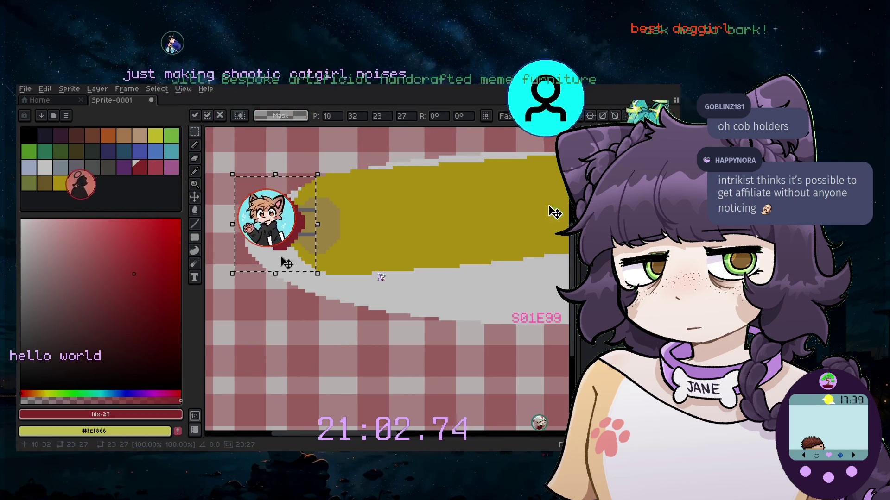
click(289, 333)
scroll(289, 333, down, 2)
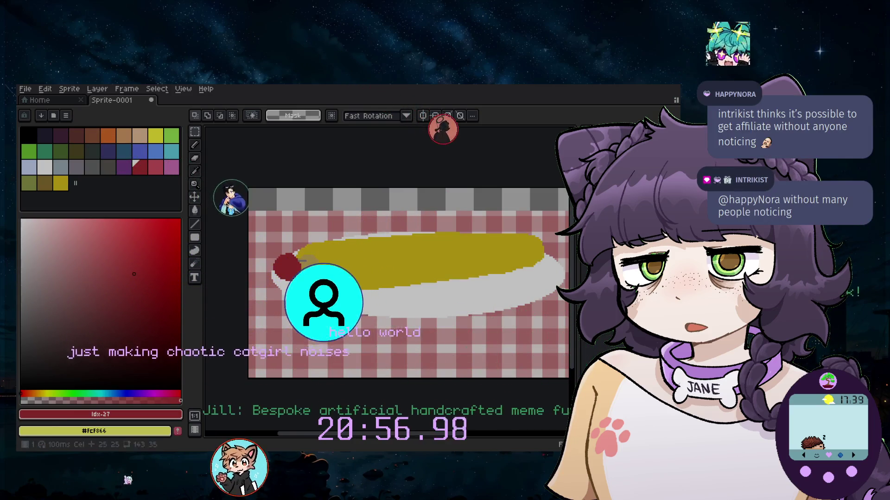
Choose the Curve tool and shift the corn yellow to a darker golden-orange shade
scroll(414, 249, up, 2)
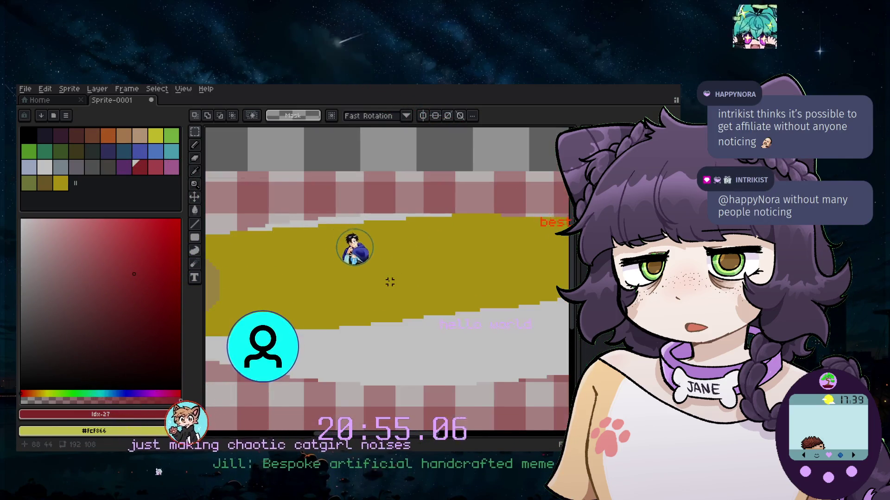
click(61, 183)
scroll(265, 268, up, 2)
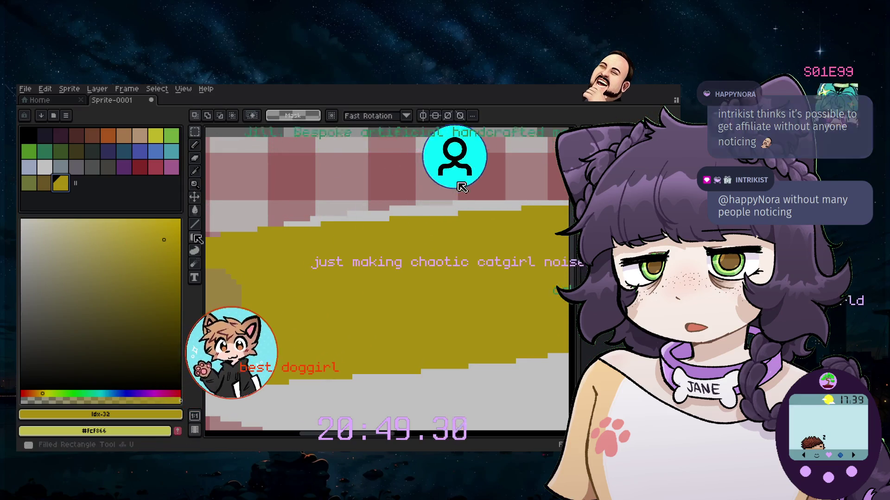
click(194, 224)
click(226, 222)
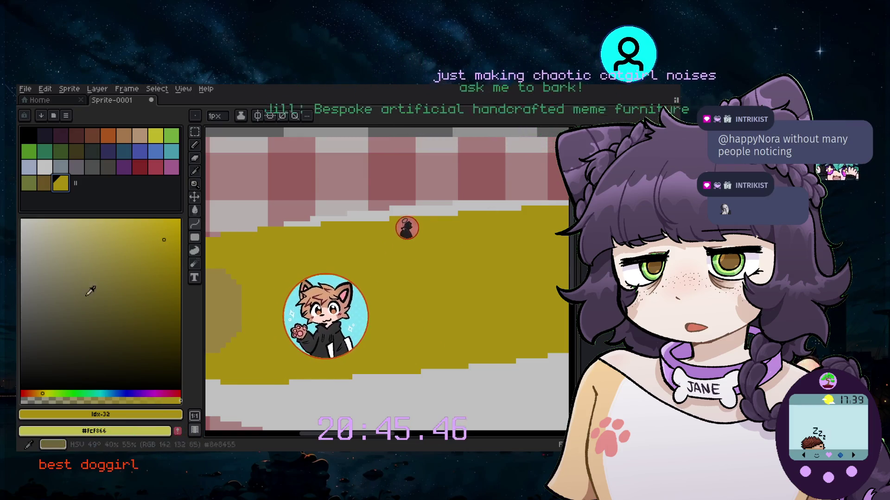
drag(42, 394, 38, 394)
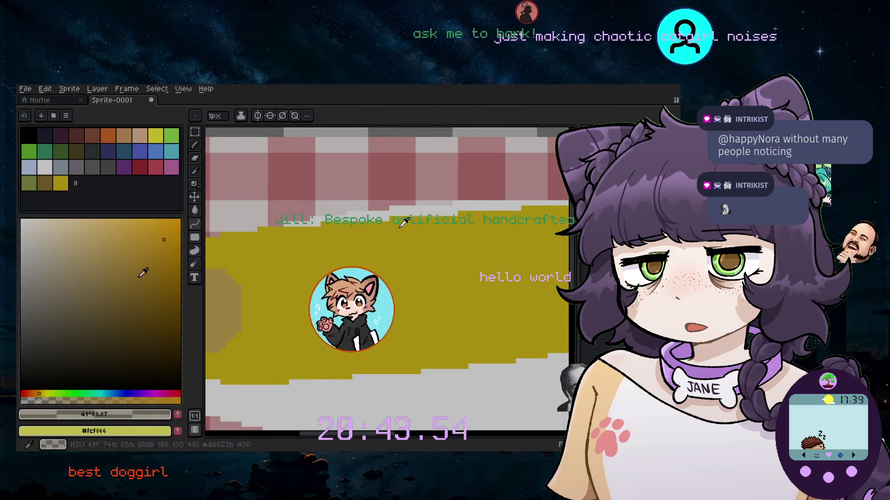
click(153, 284)
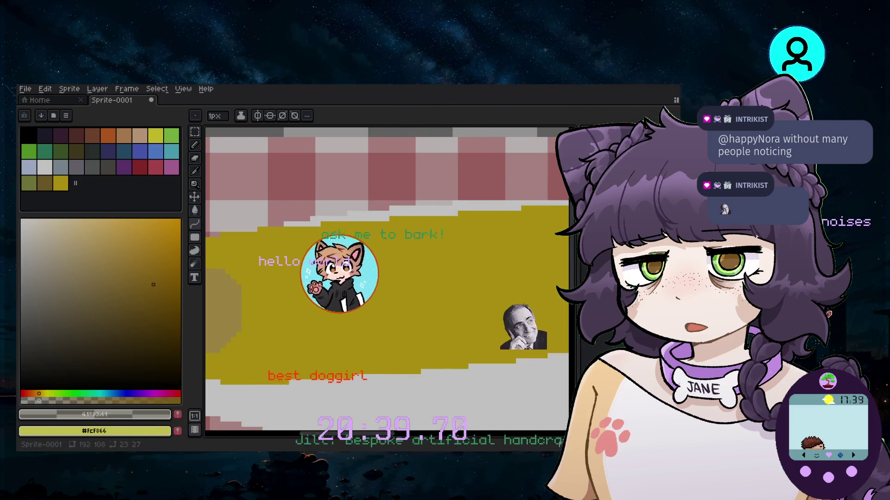
Add a new layer group and rename it 'corn'
click(101, 89)
mouse_move(121, 145)
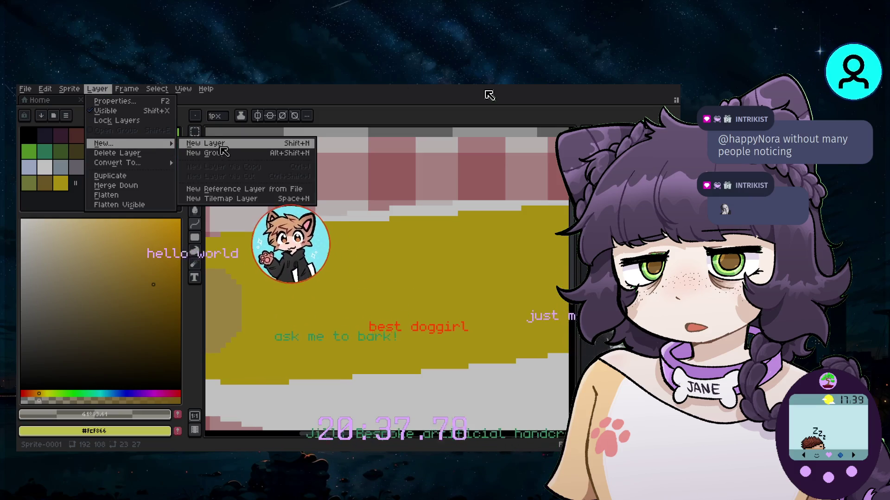
click(227, 154)
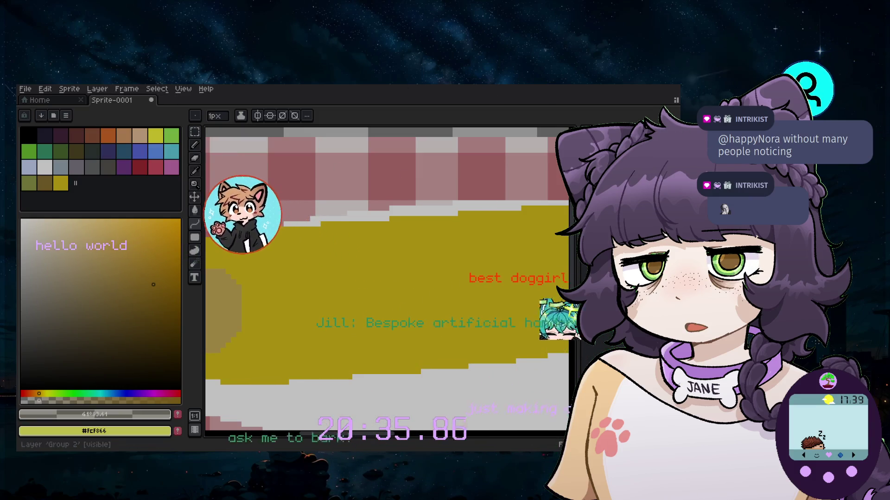
key(shift+p)
text(cor)
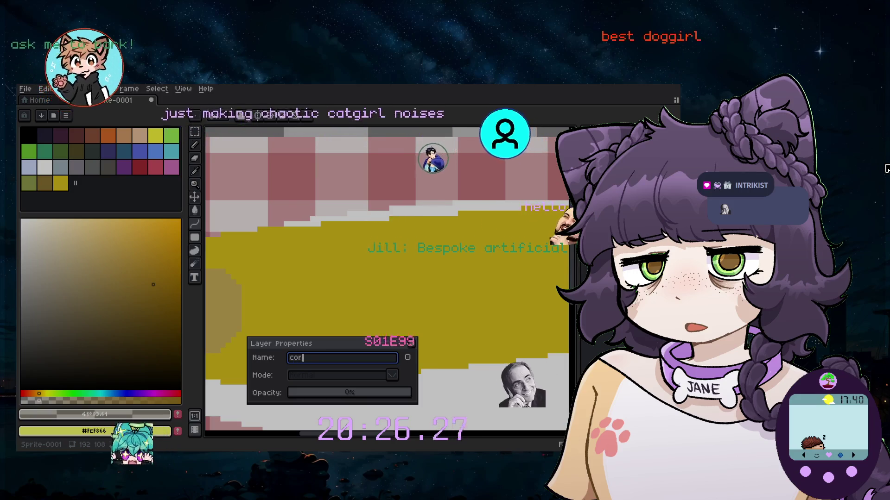
key(Return)
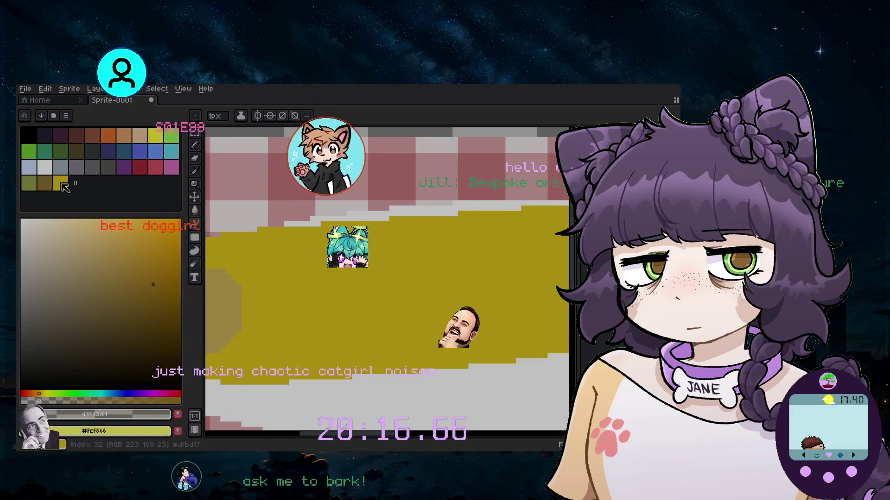
Switch the drawing colour from corn yellow to orange and shrink the brush to 2px
click(61, 184)
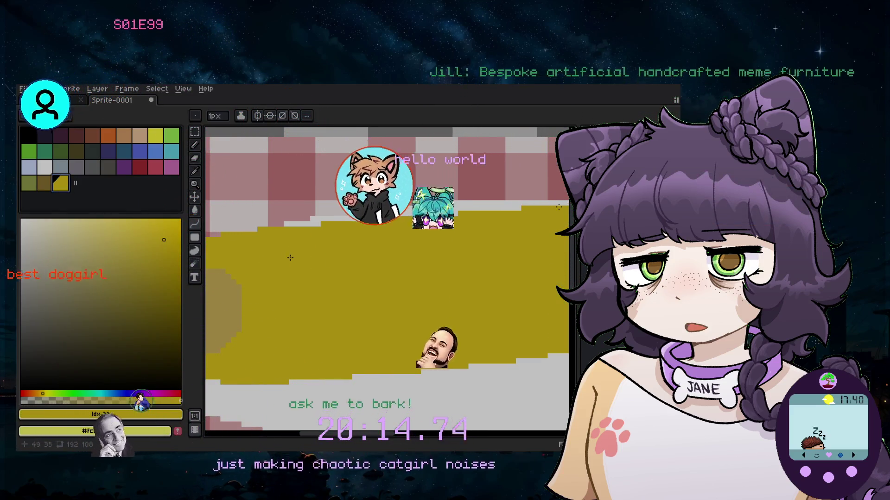
key(plus)
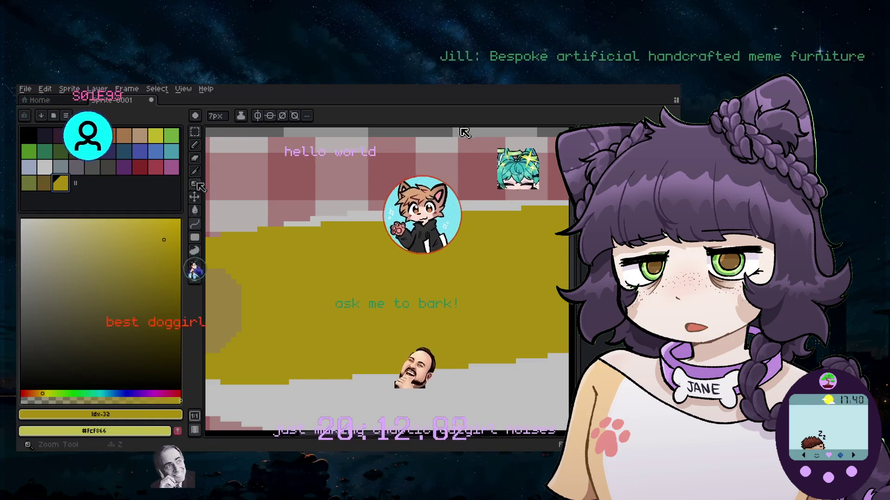
click(36, 393)
key(minus)
key(minus)
key(minus)
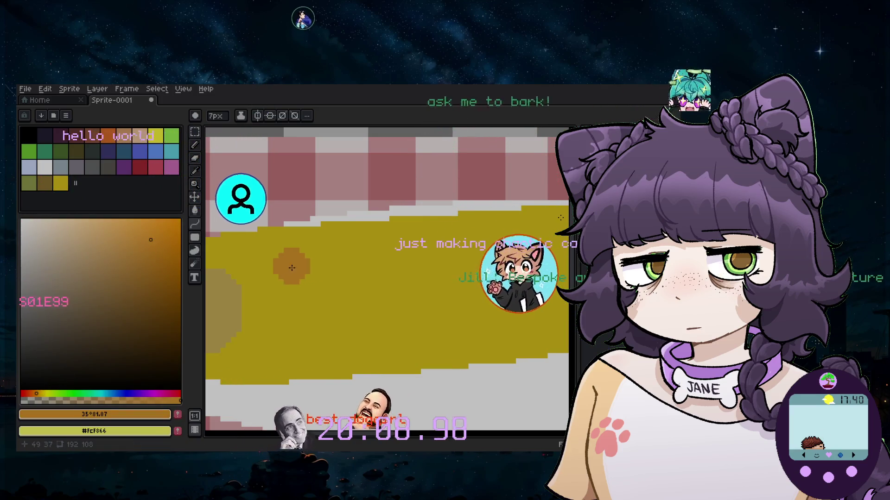
key(minus)
key(minus)
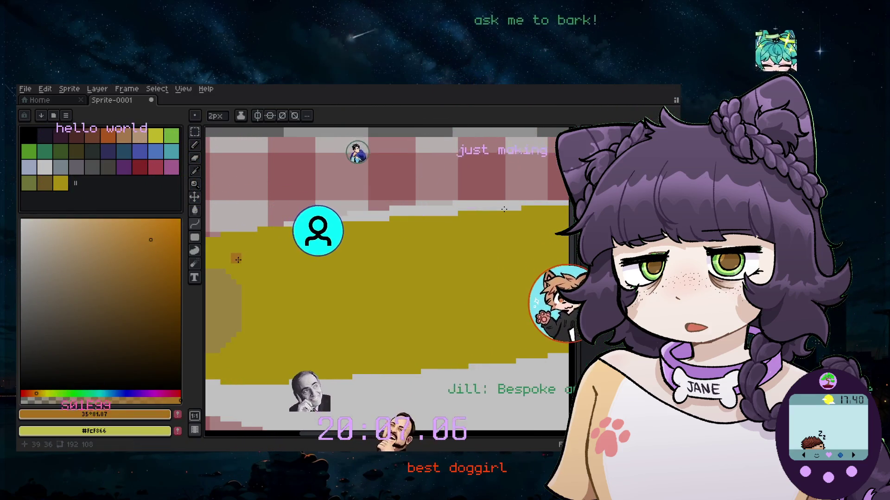
Set the brush to 3px and zoom in on the upper part of the cob
scroll(250, 258, up, 3)
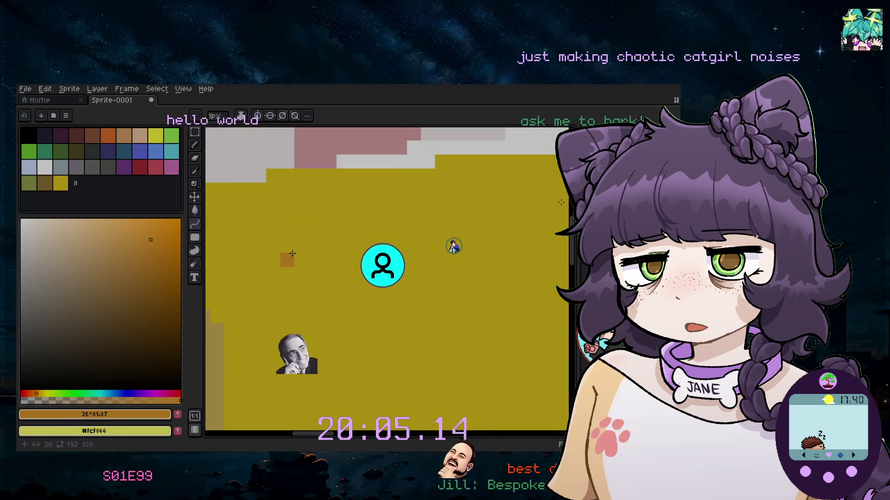
scroll(290, 259, up, 1)
scroll(292, 261, down, 1)
scroll(294, 264, down, 4)
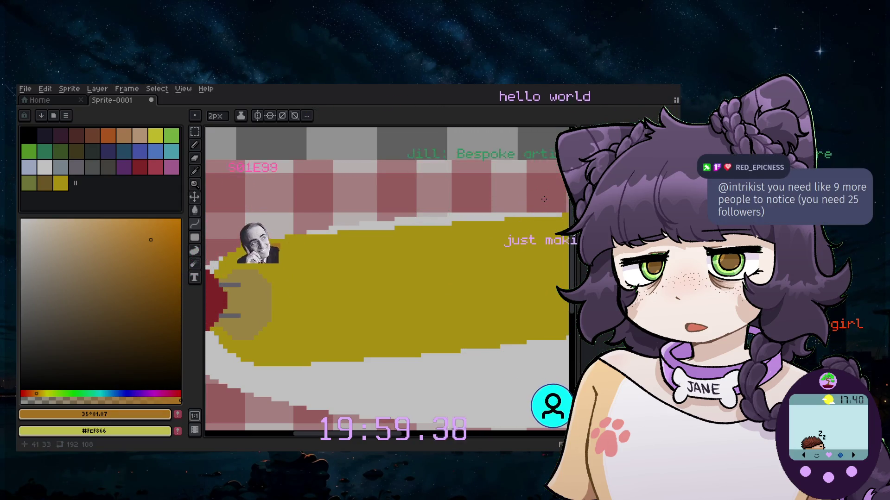
scroll(280, 239, up, 2)
scroll(280, 240, up, 1)
scroll(292, 242, down, 2)
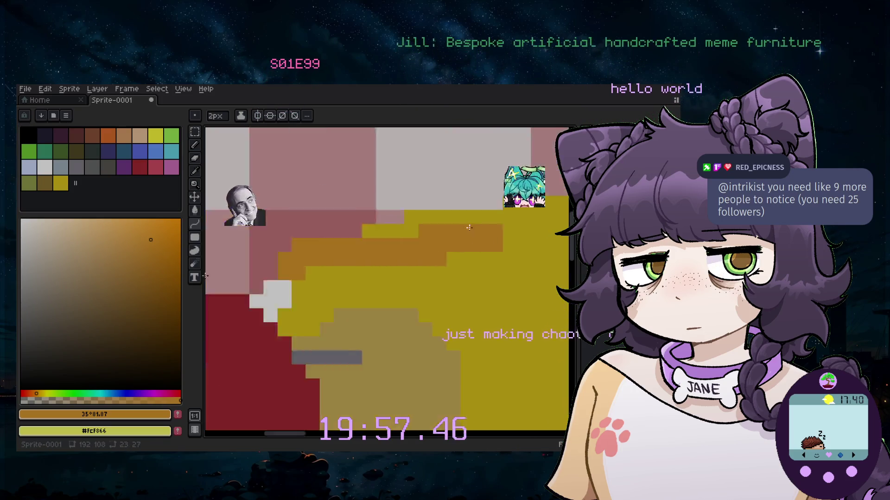
scroll(310, 266, up, 2)
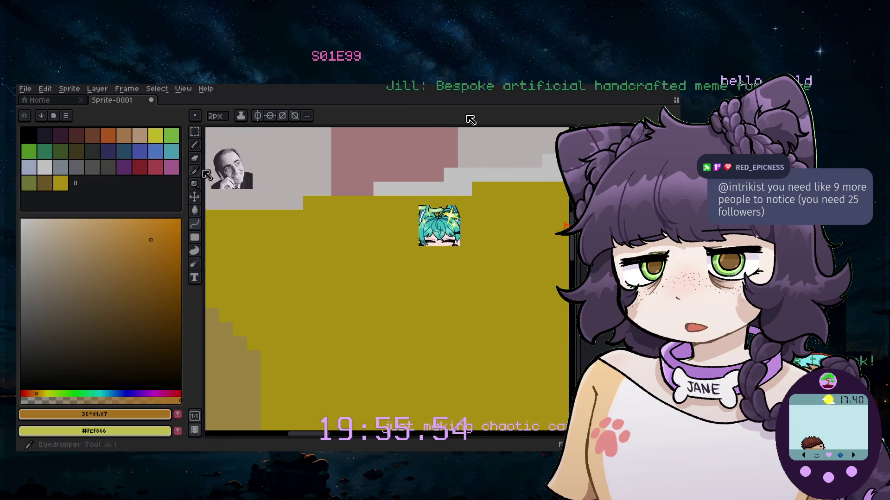
key(minus)
key(minus)
key(minus)
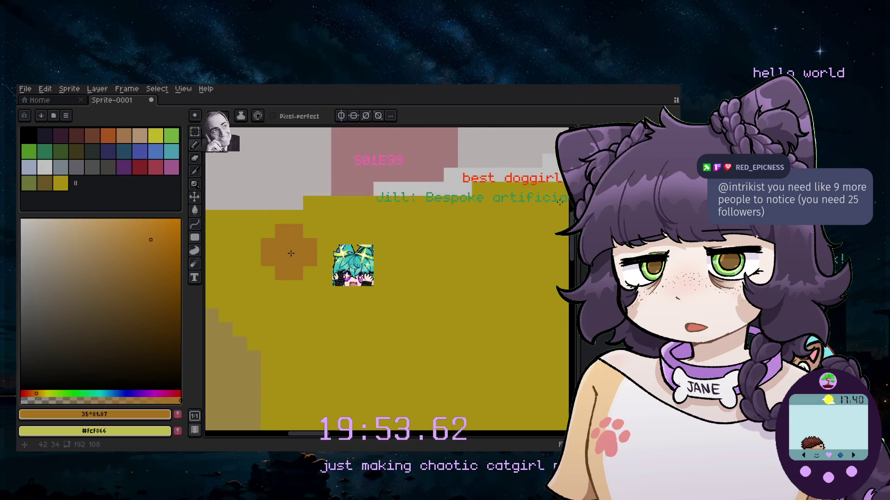
scroll(289, 255, down, 2)
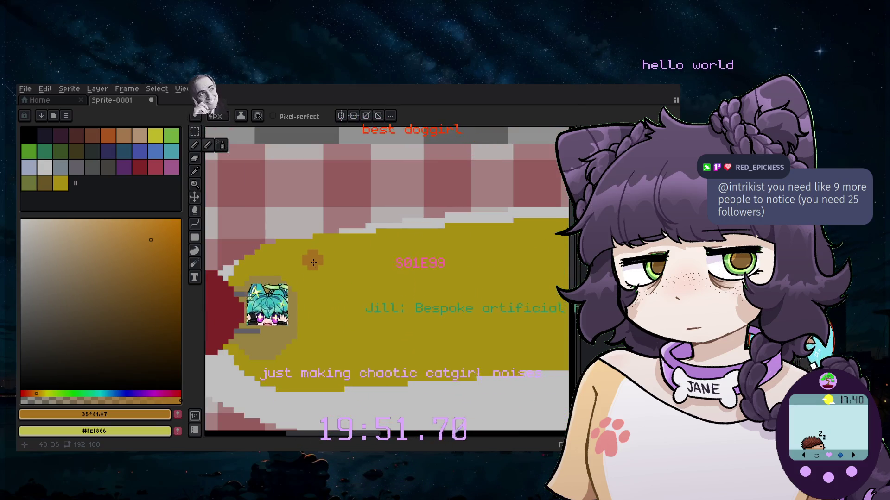
scroll(312, 260, up, 2)
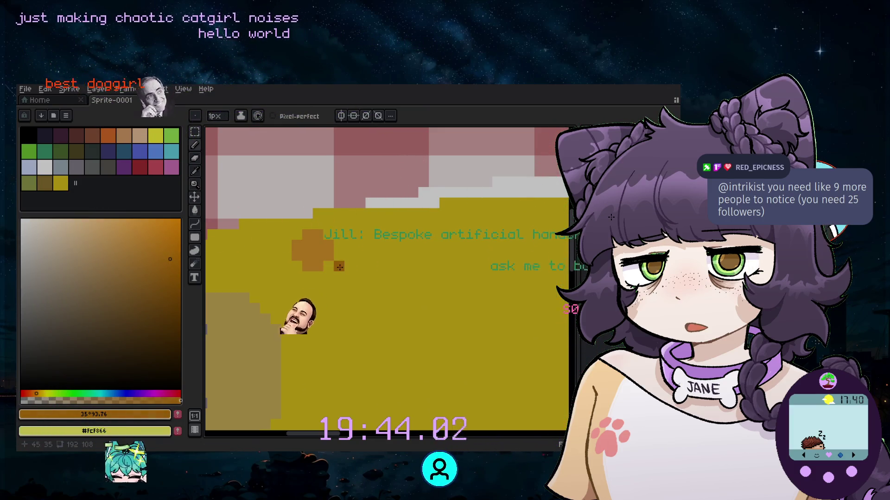
scroll(327, 261, down, 1)
scroll(327, 261, down, 1)
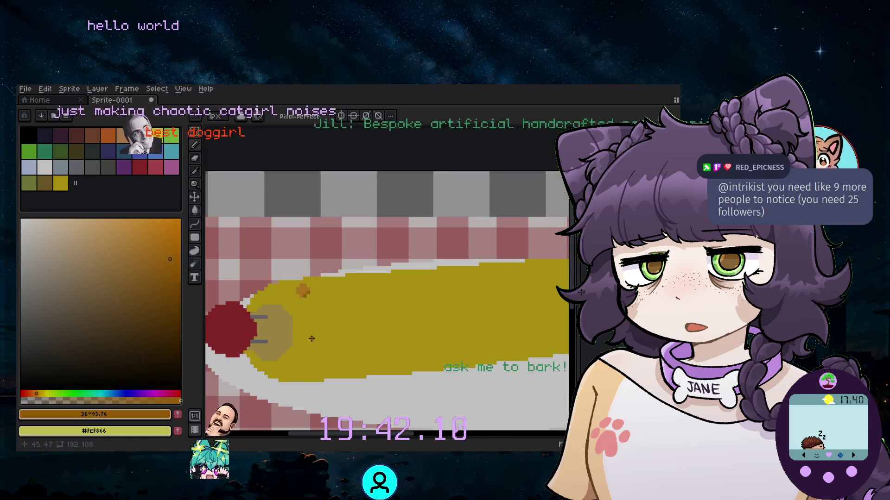
scroll(339, 333, down, 1)
scroll(339, 333, down, 1)
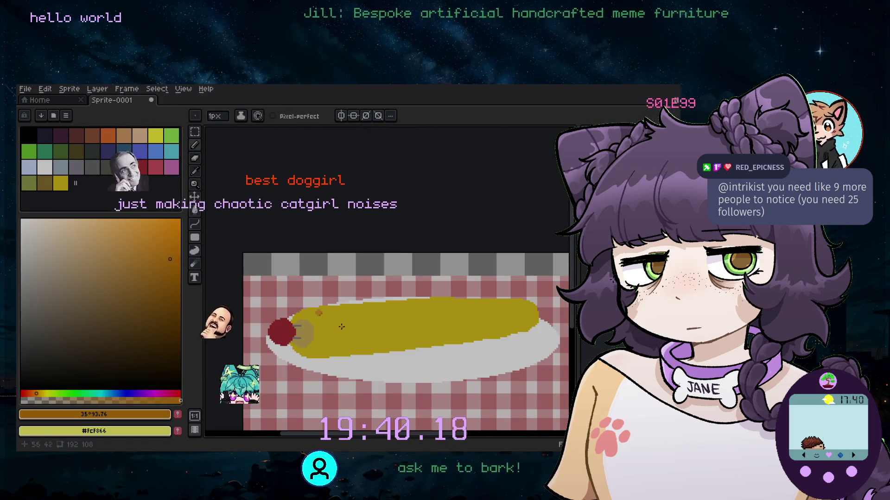
scroll(332, 322, up, 1)
scroll(328, 317, up, 1)
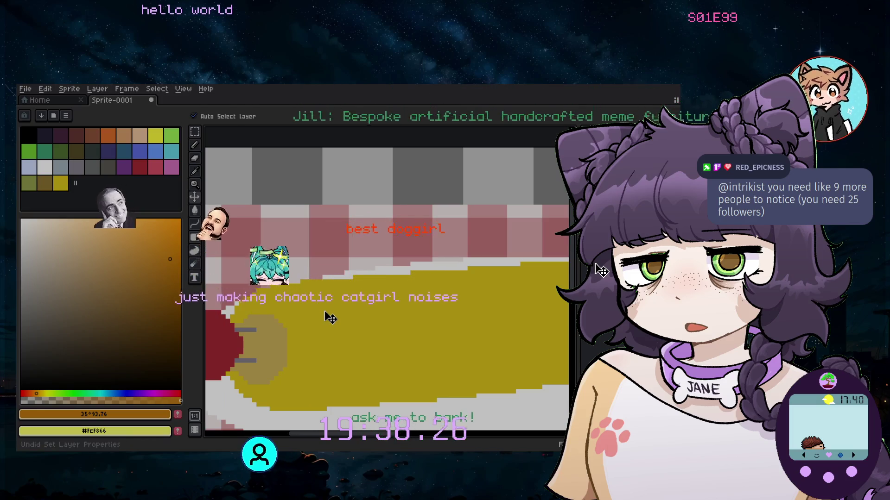
scroll(284, 296, up, 1)
Select the corn yellow swatch (Idx-32) as the drawing colour
click(60, 183)
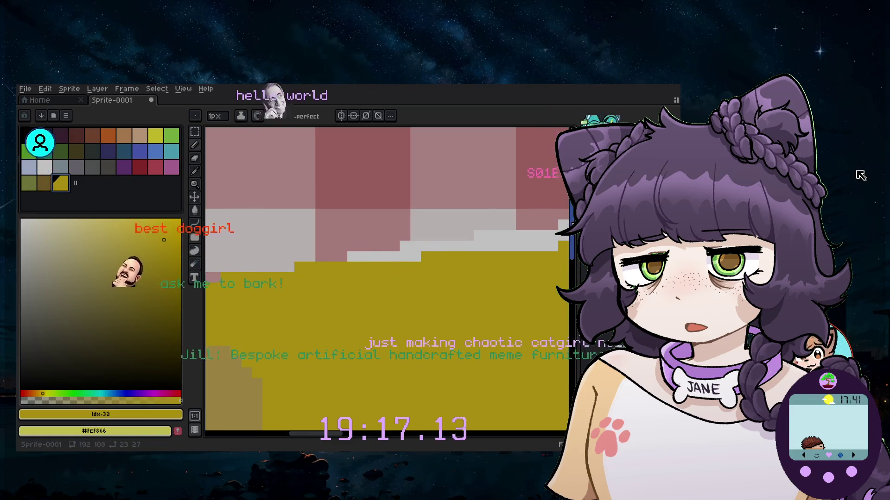
scroll(560, 271, down, 5)
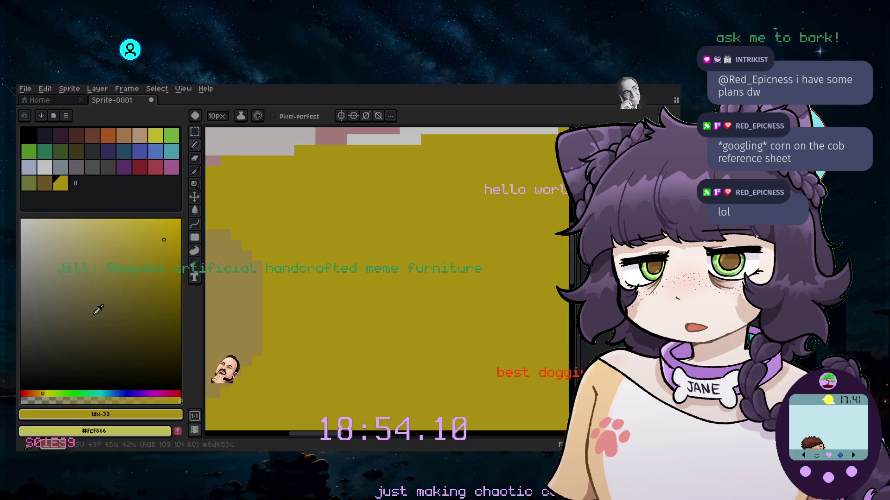
Switch to orange and adjust the brush through 5px, 1px and 2px for kernel dots
click(39, 394)
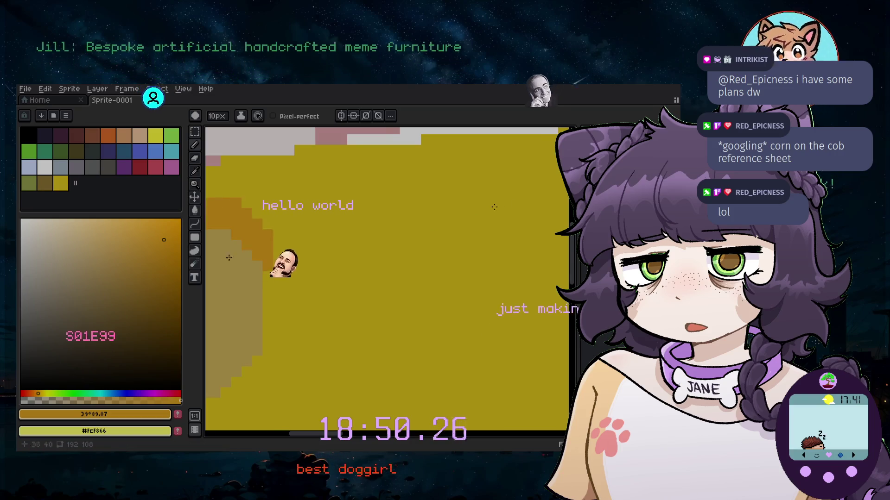
key(minus)
key(minus)
key(minus)
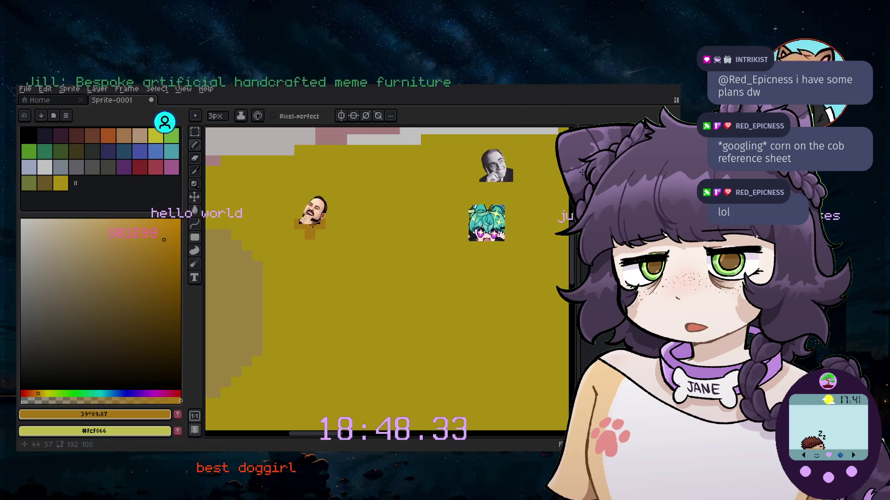
scroll(313, 225, down, 1)
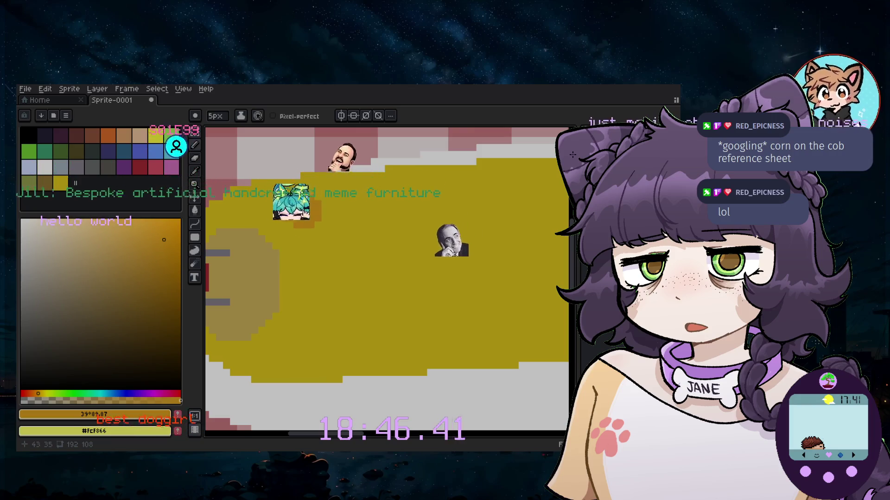
scroll(304, 207, up, 2)
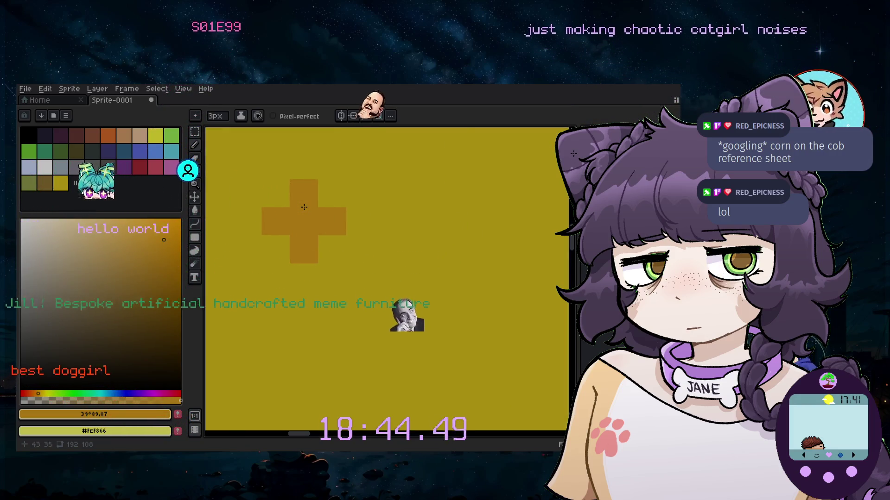
key(minus)
key(minus)
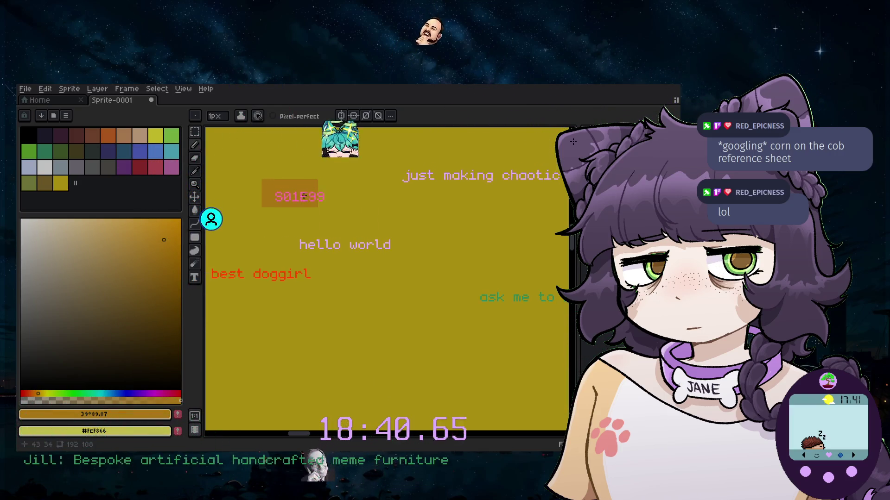
scroll(305, 222, down, 2)
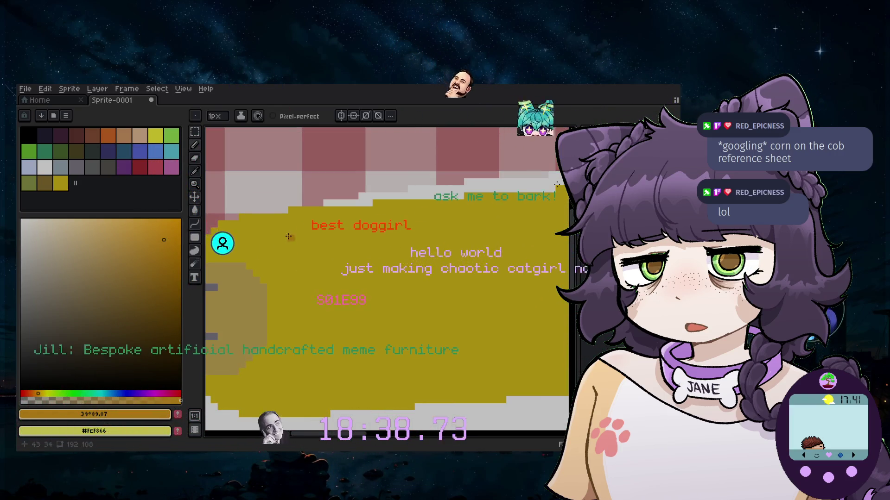
key(plus)
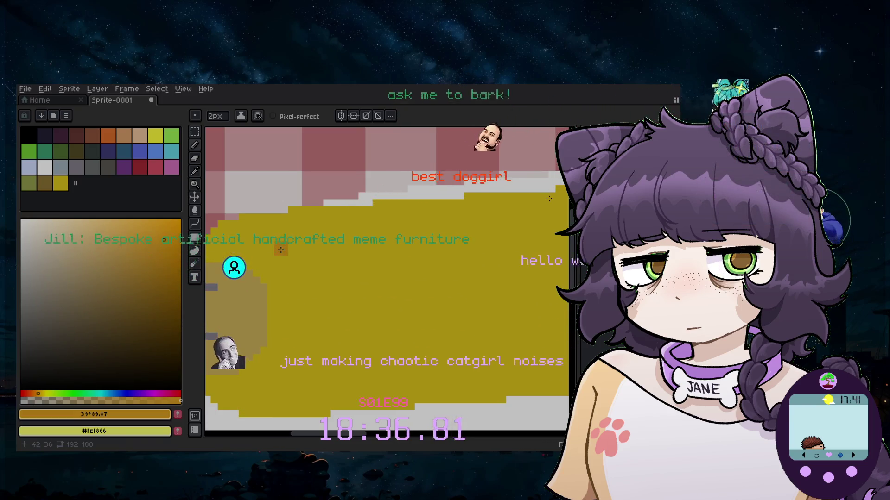
scroll(276, 288, down, 3)
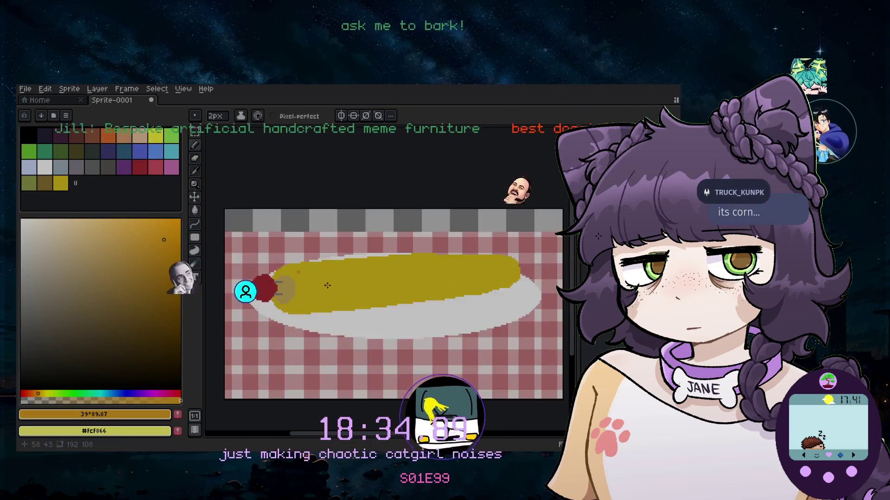
scroll(285, 275, up, 1)
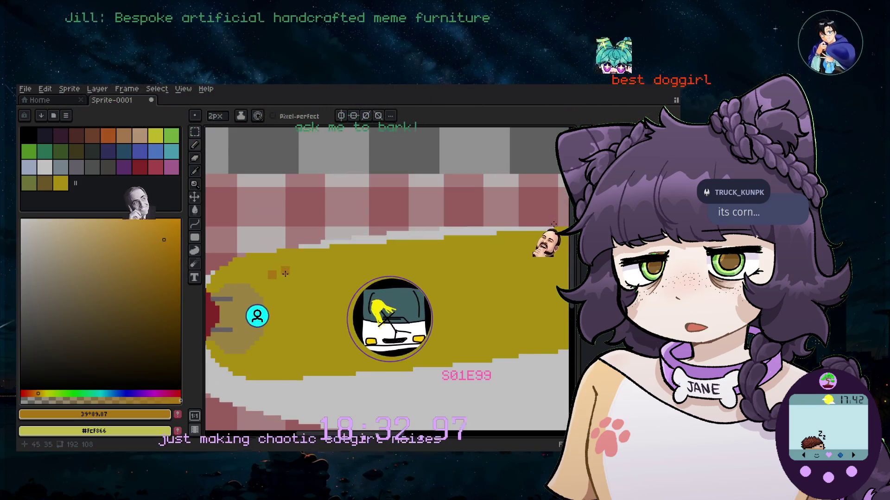
scroll(285, 274, up, 1)
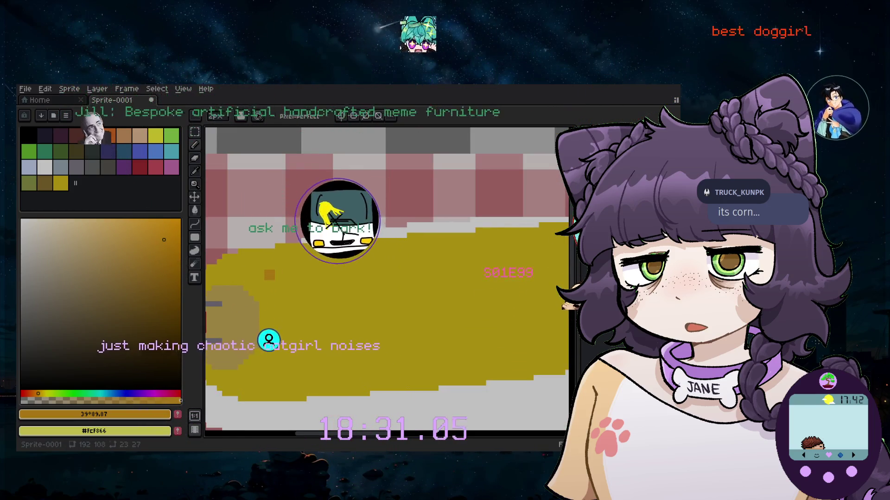
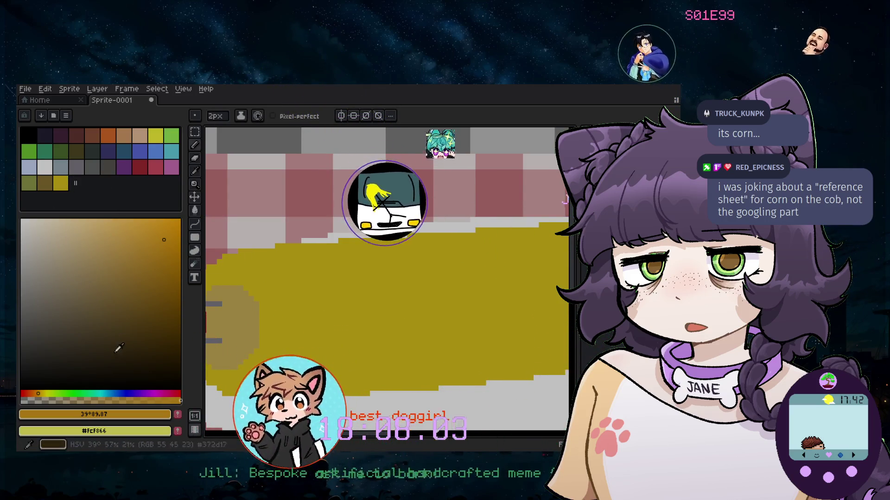
Pick the yellow swatch and keep the brush at 2px
click(62, 183)
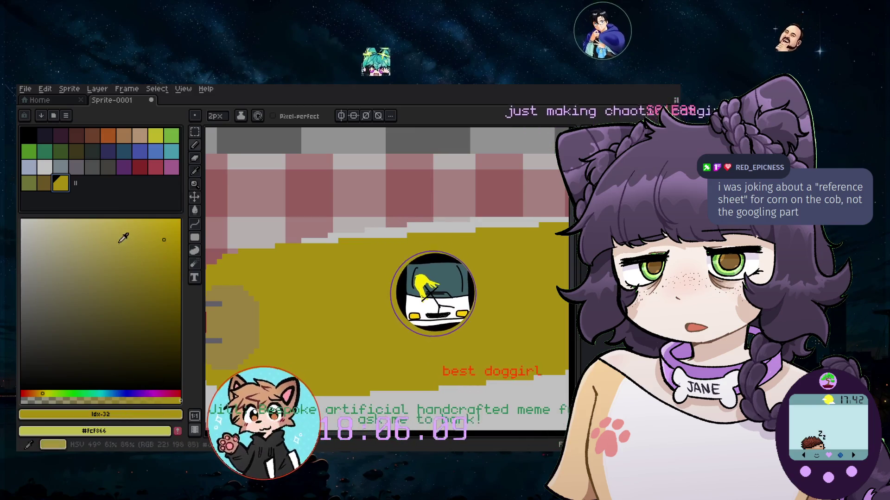
key(plus)
key(plus)
key(plus)
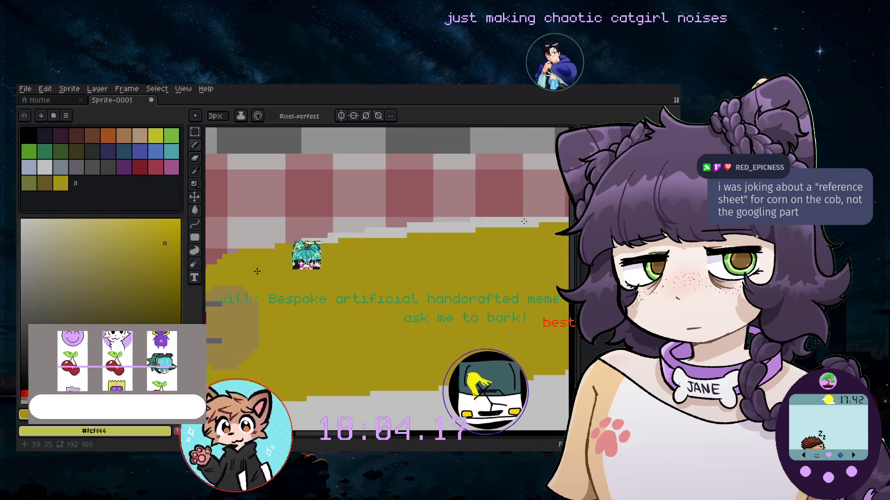
key(minus)
key(minus)
key(minus)
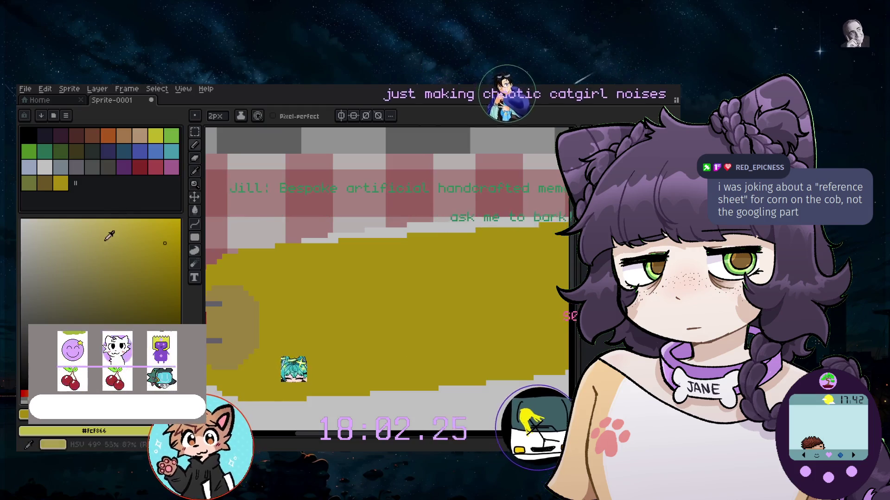
scroll(257, 266, up, 2)
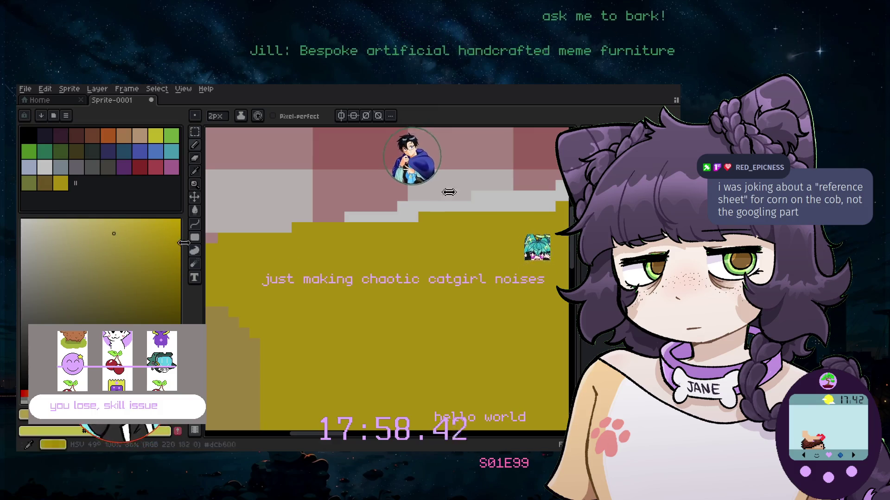
scroll(257, 296, down, 1)
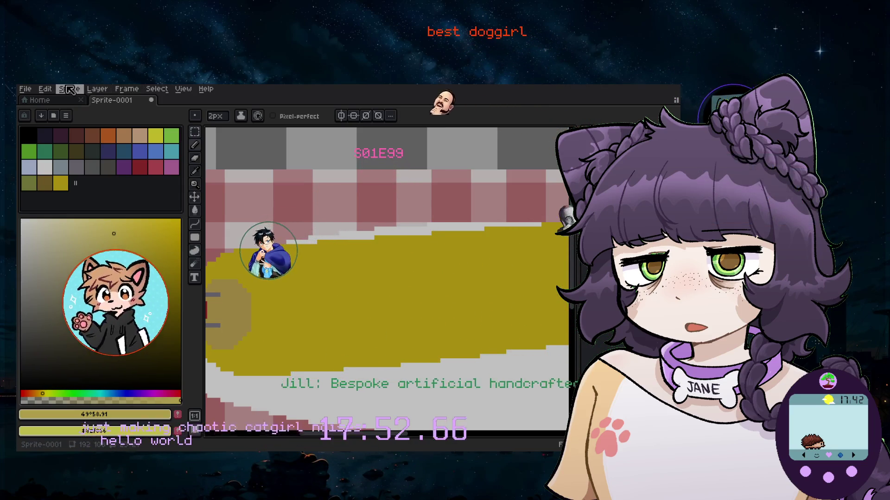
Add a new empty layer via Layer > New > New Layer
click(97, 88)
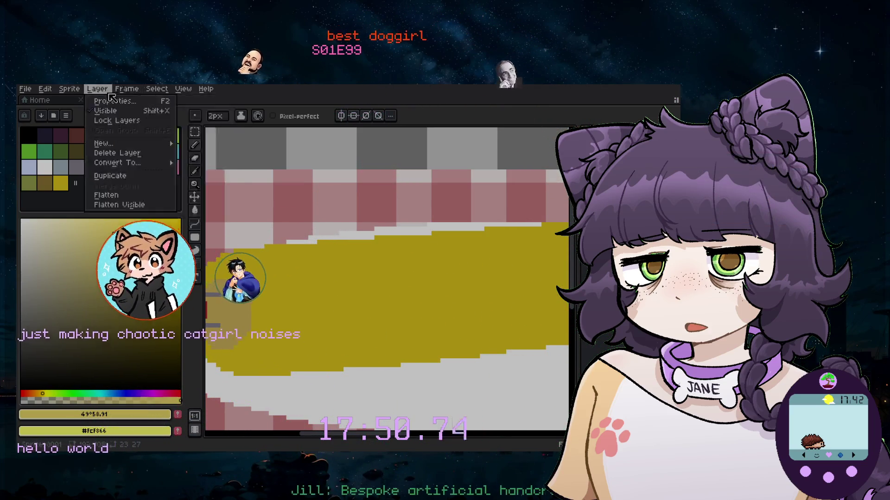
mouse_move(113, 145)
click(204, 143)
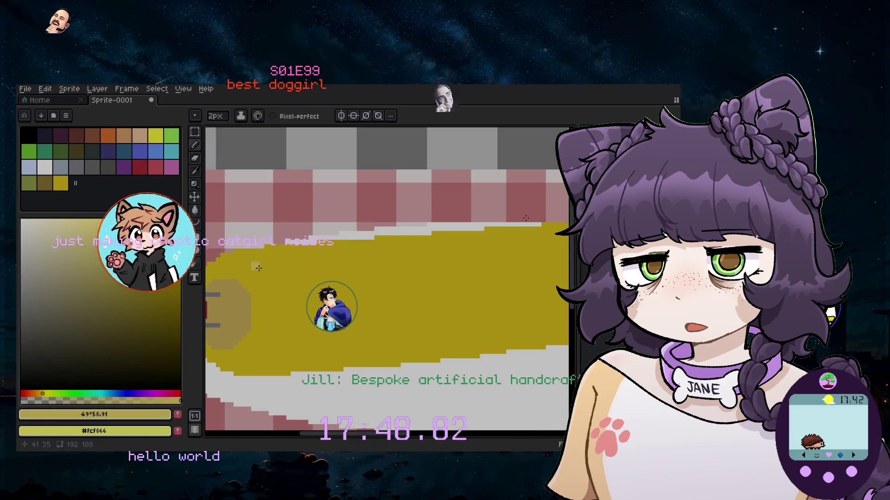
Place two light test pixels on the corn, then undo them
scroll(248, 261, up, 1)
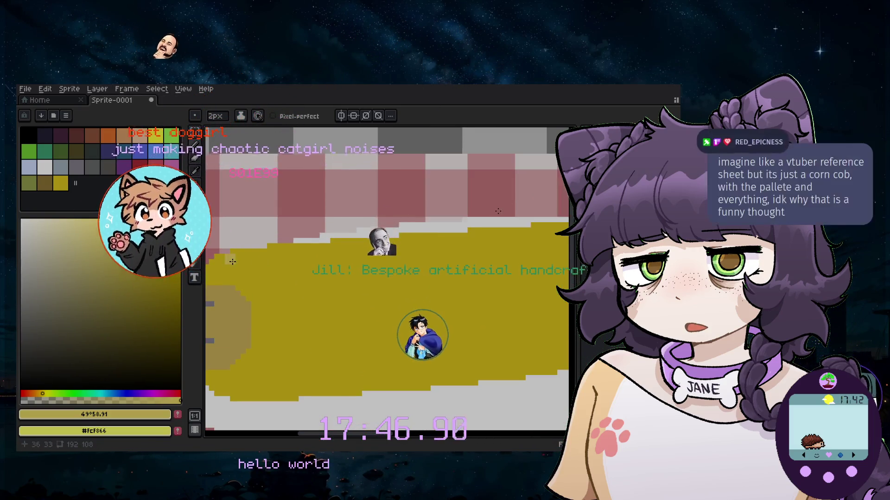
click(252, 261)
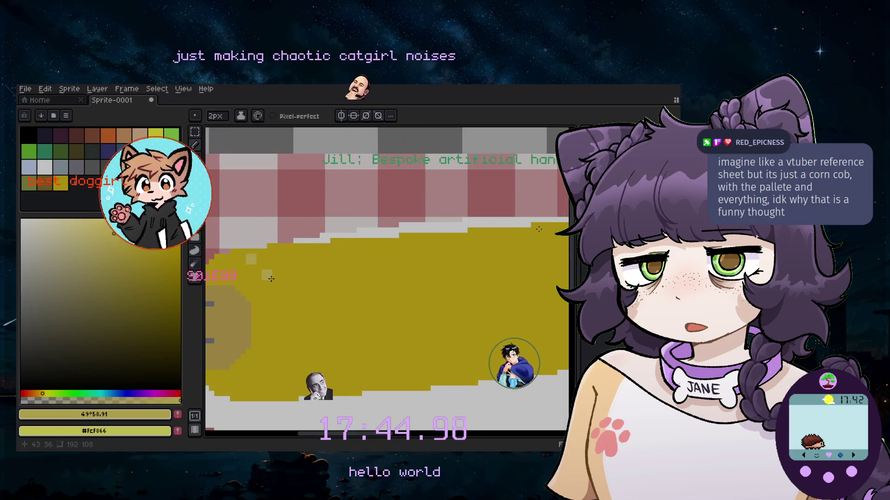
click(351, 296)
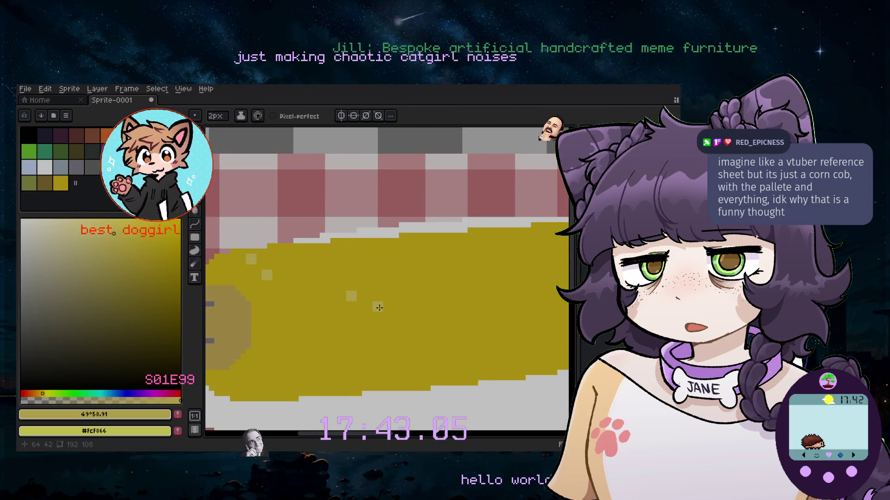
key(ctrl+z)
key(ctrl+z)
key(ctrl+z)
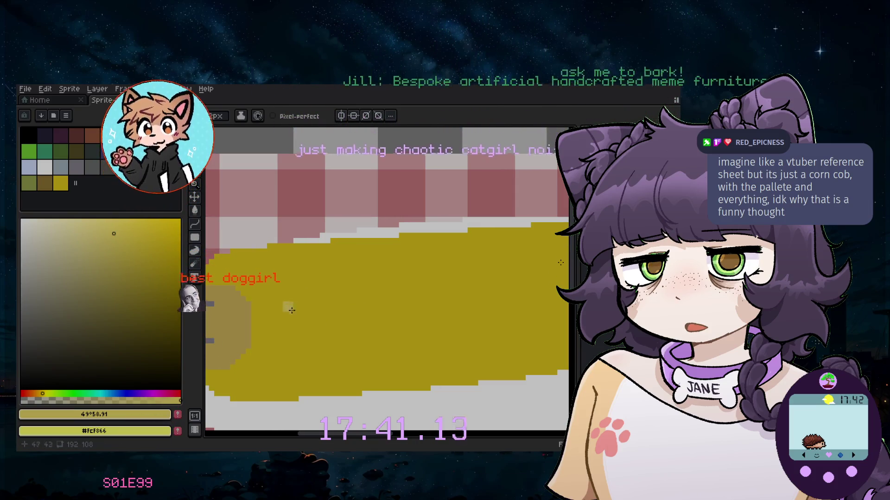
scroll(291, 310, down, 2)
scroll(291, 310, up, 1)
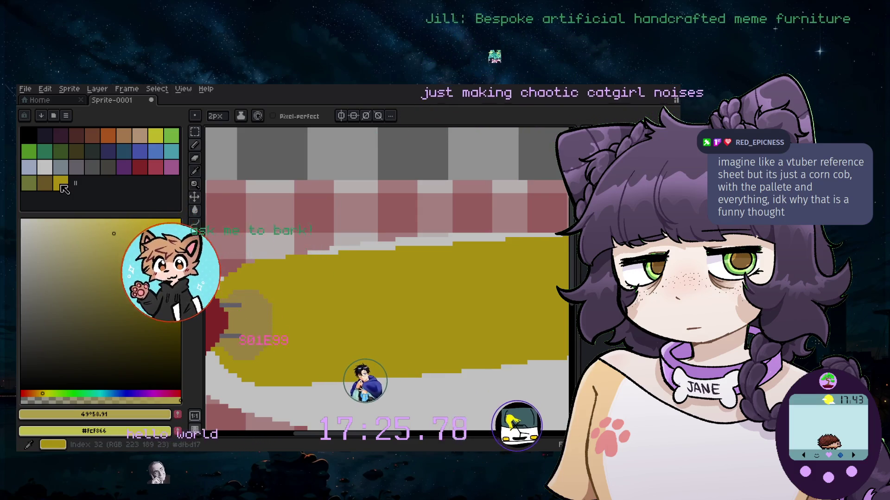
Dot a diagonal row of black pixels across the cob, then reselect yellow with the pencil
click(60, 183)
scroll(306, 330, up, 2)
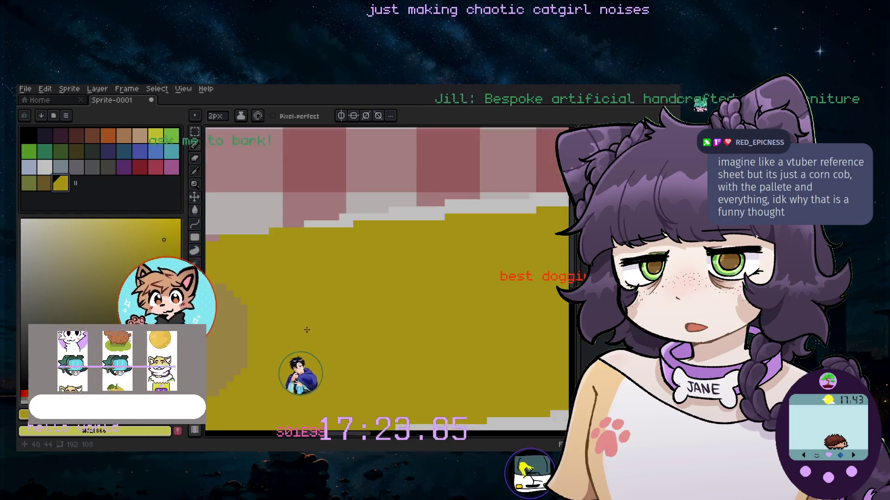
scroll(306, 330, down, 1)
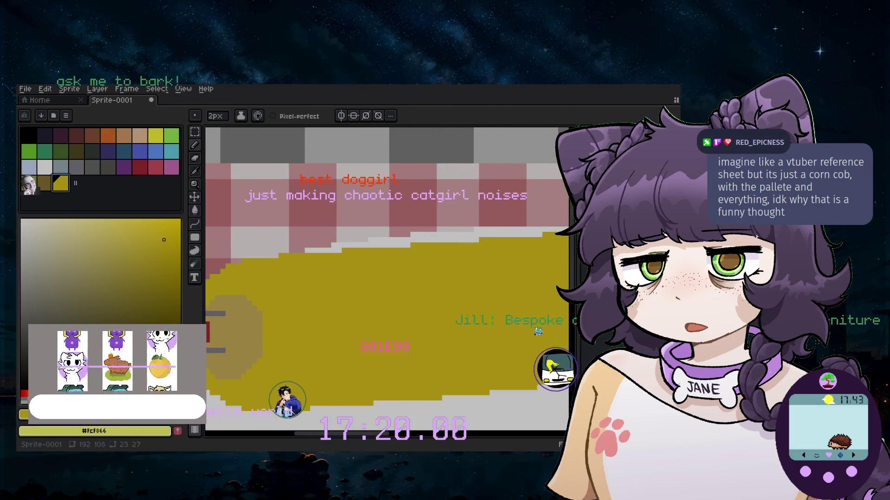
click(30, 141)
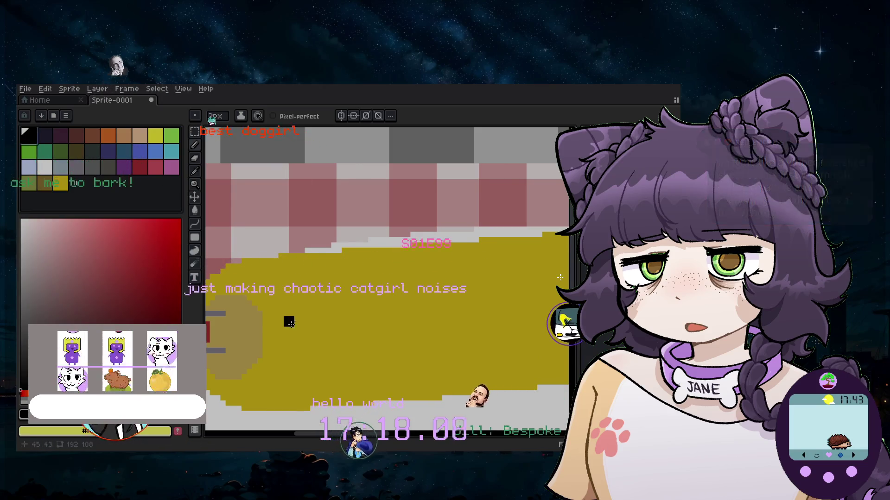
scroll(297, 298, up, 1)
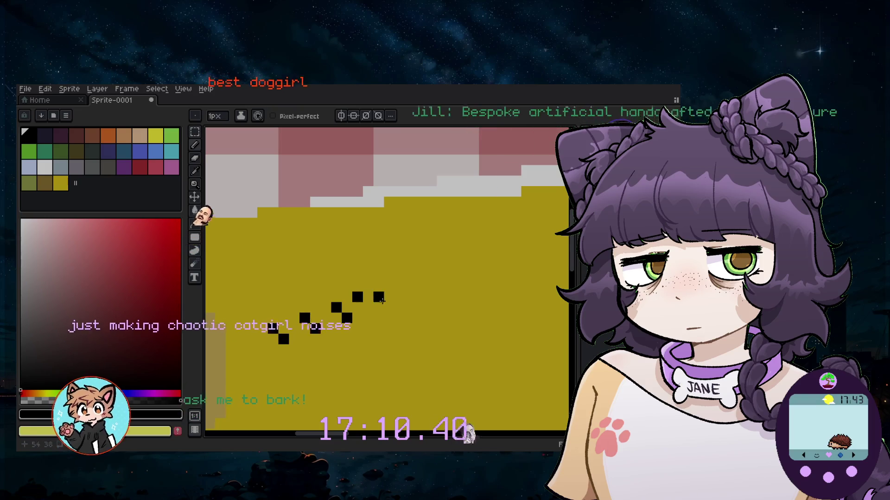
key(ctrl+z)
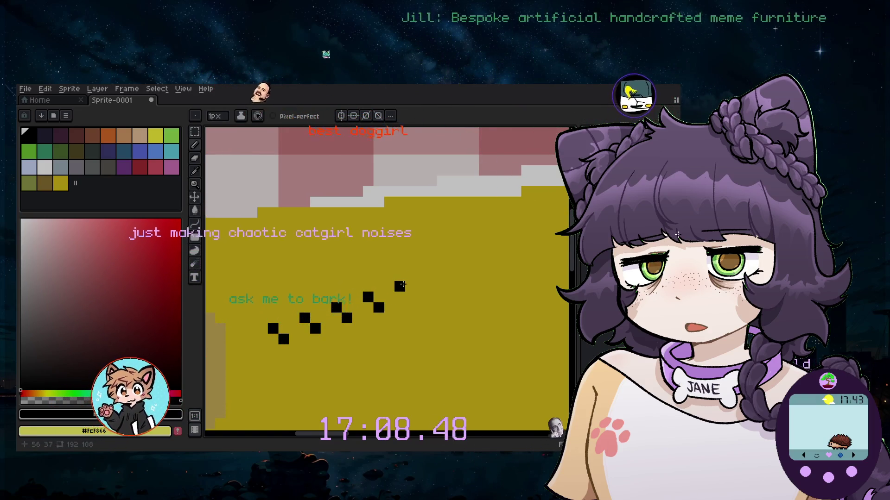
click(400, 286)
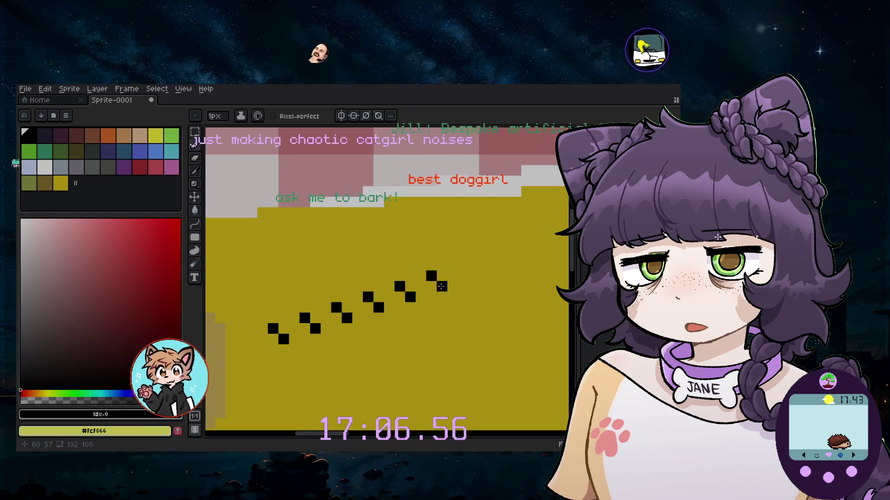
scroll(441, 287, down, 4)
key(v)
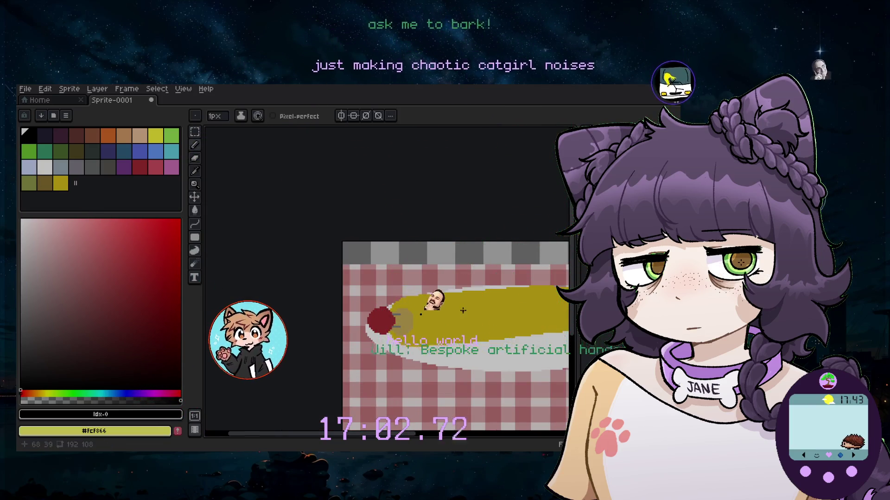
scroll(463, 310, up, 3)
key(b)
click(64, 182)
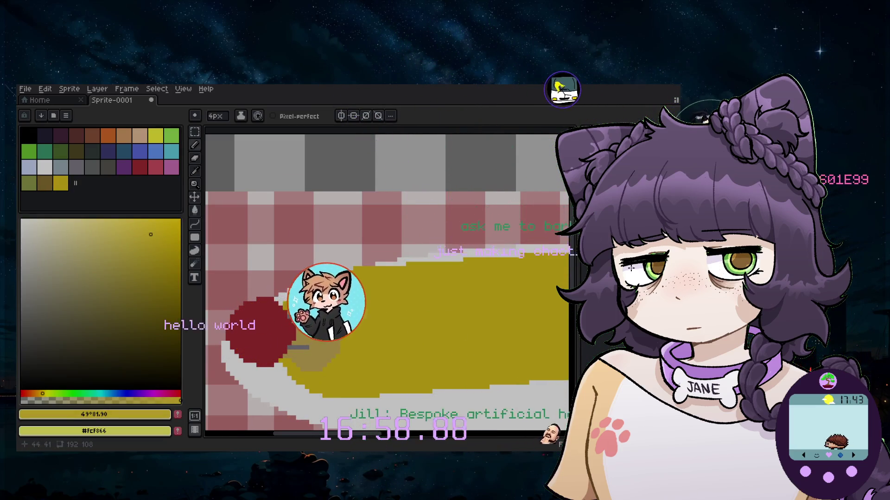
scroll(387, 278, up, 1)
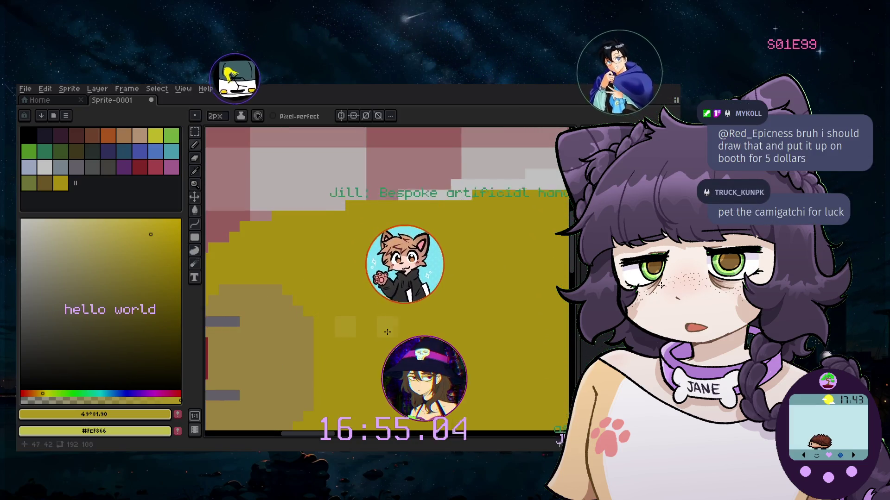
click(387, 327)
click(429, 327)
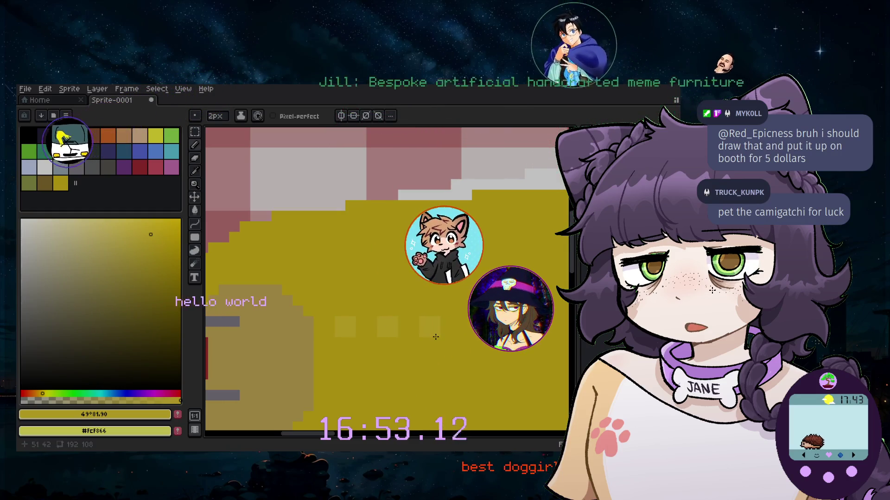
scroll(479, 339, down, 3)
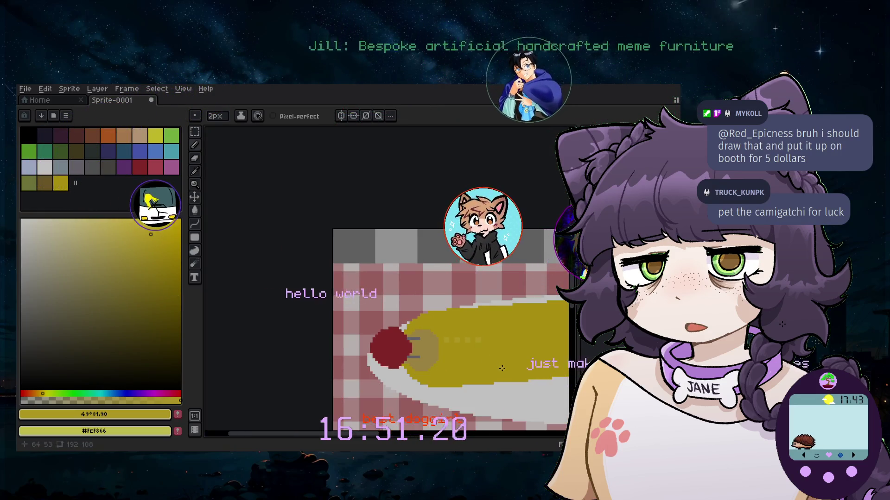
scroll(506, 375, down, 1)
drag(390, 435, 465, 435)
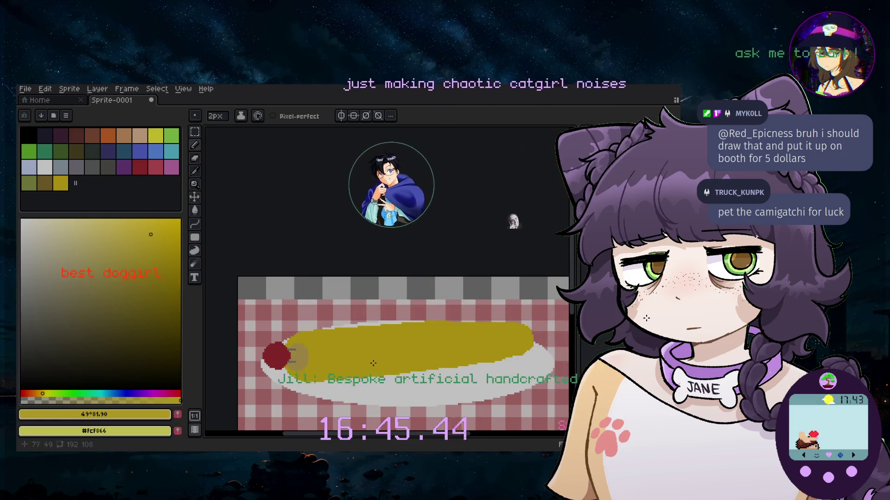
scroll(371, 363, up, 1)
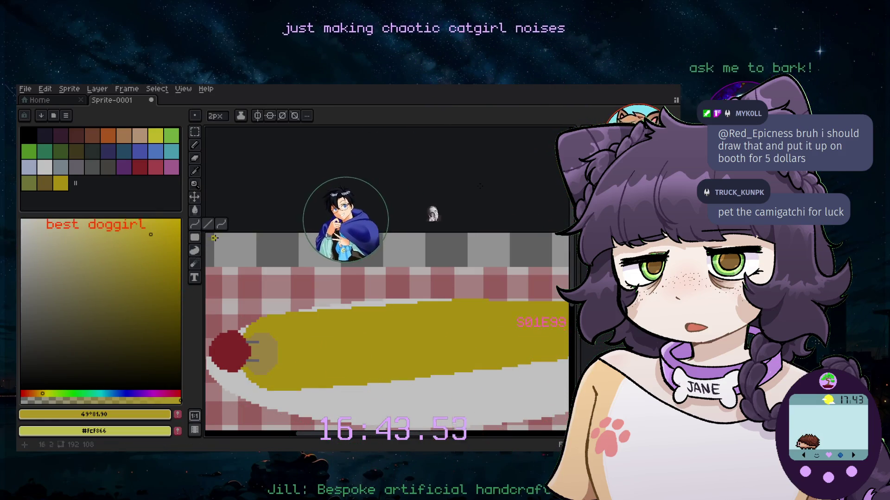
key(b)
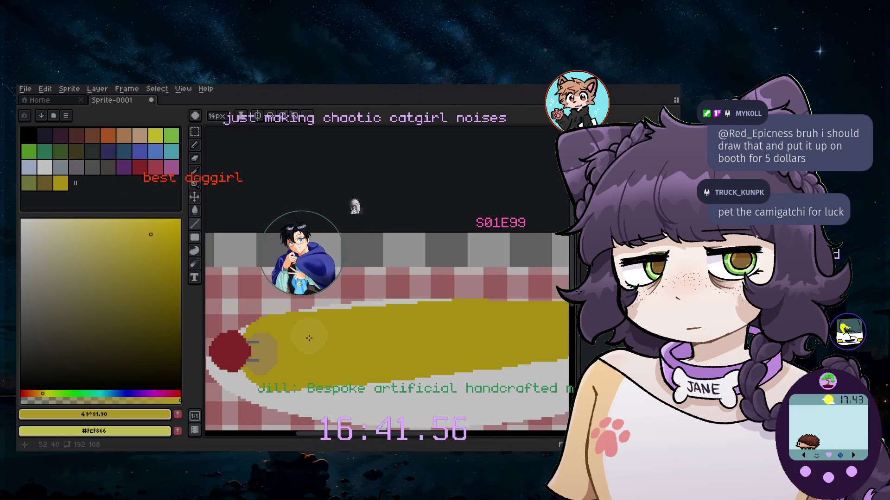
scroll(332, 348, up, 3)
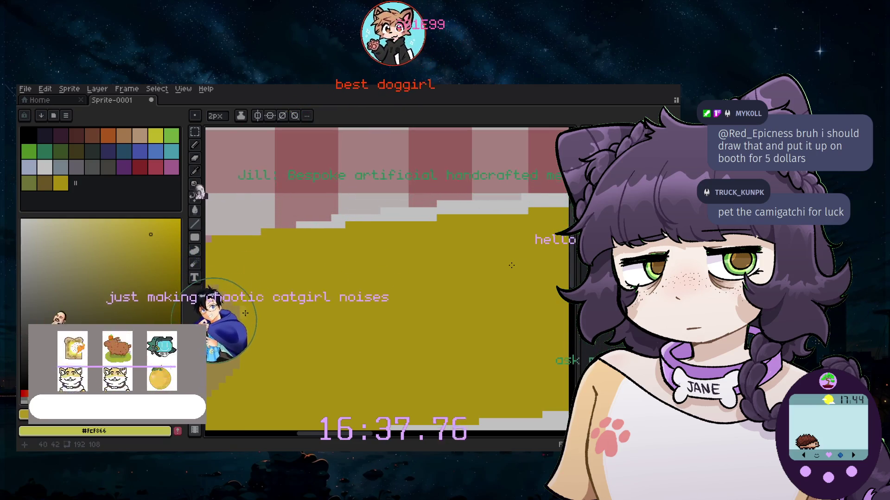
scroll(253, 313, down, 3)
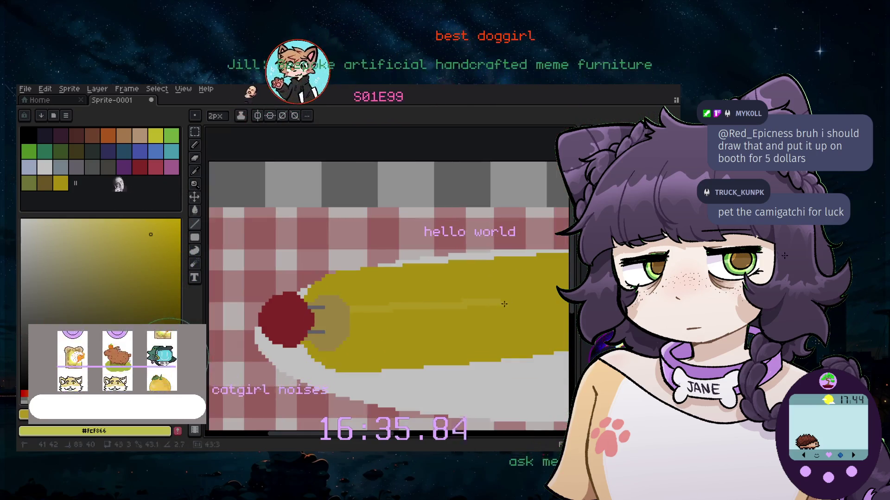
scroll(493, 273, down, 2)
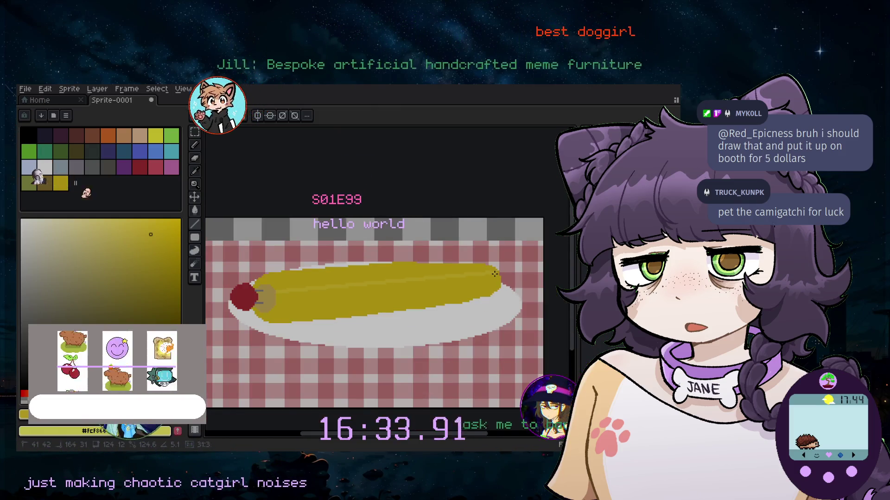
scroll(494, 272, up, 2)
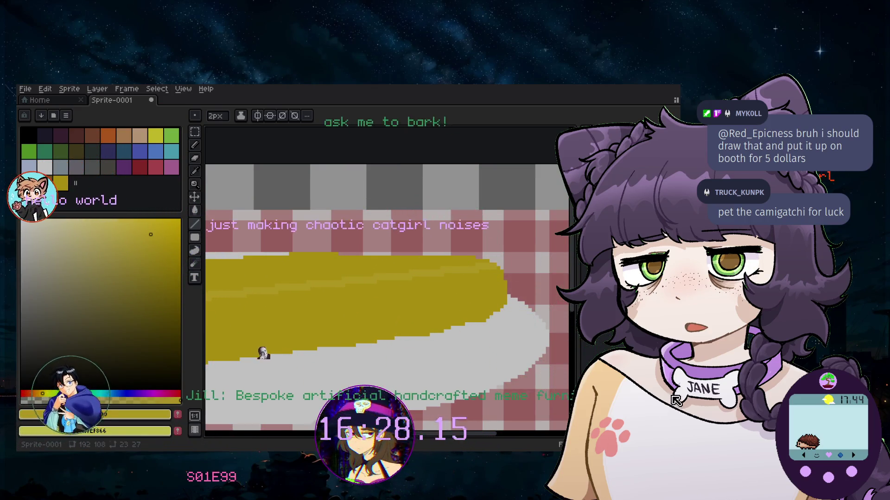
drag(216, 327, 283, 236)
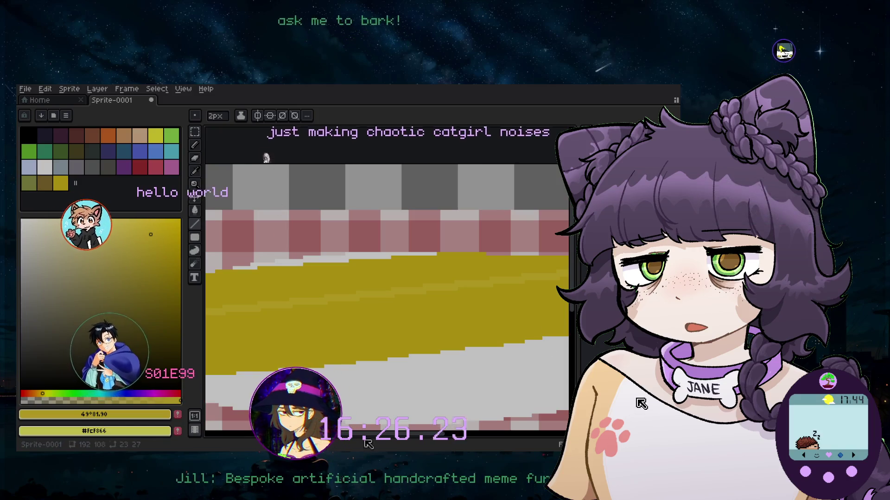
drag(228, 338, 295, 338)
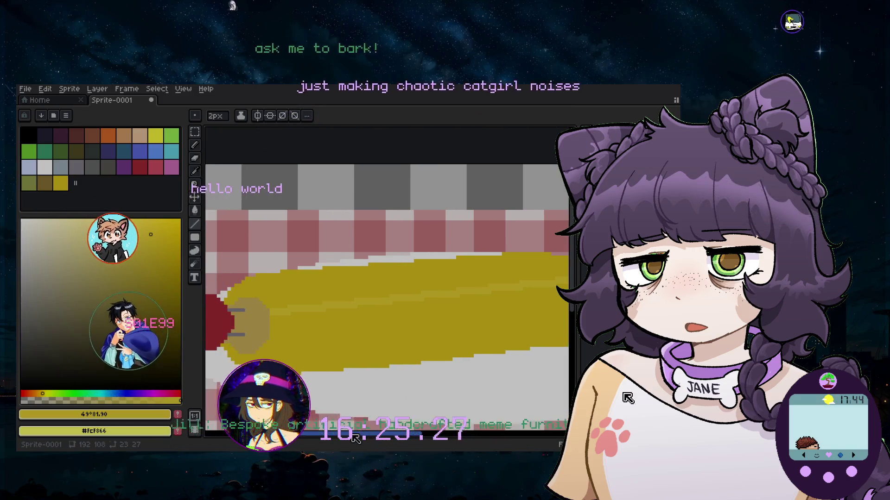
click(280, 322)
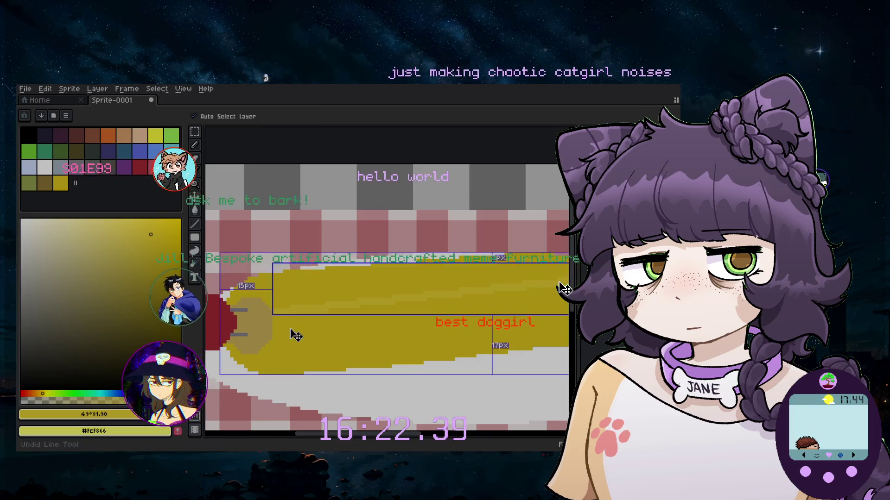
scroll(446, 333, down, 3)
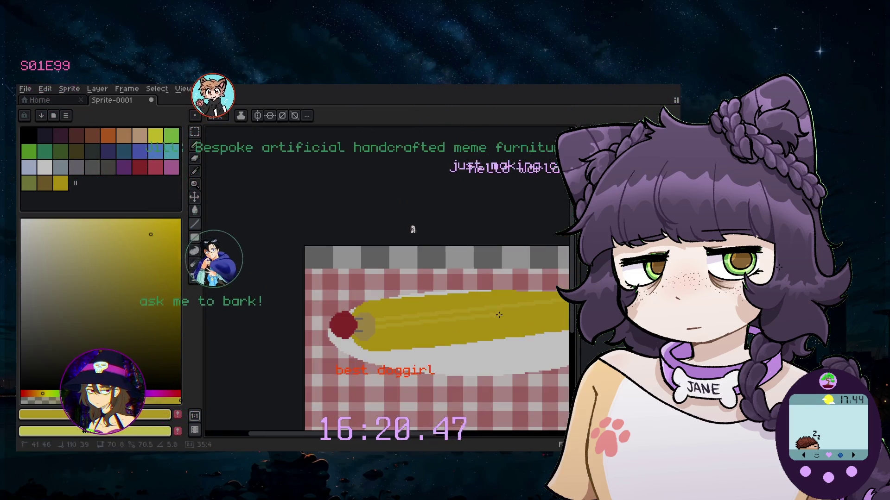
scroll(451, 308, up, 1)
scroll(553, 309, up, 1)
scroll(552, 309, up, 1)
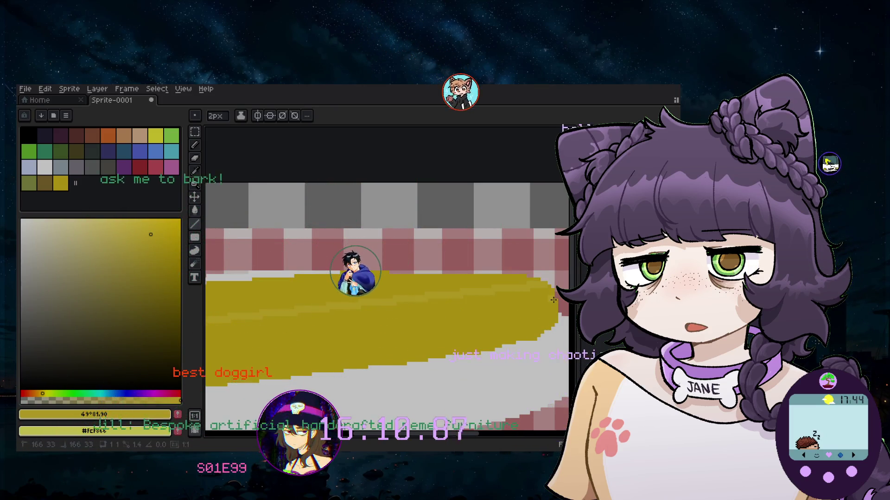
scroll(553, 300, down, 3)
scroll(417, 324, down, 2)
scroll(296, 339, up, 5)
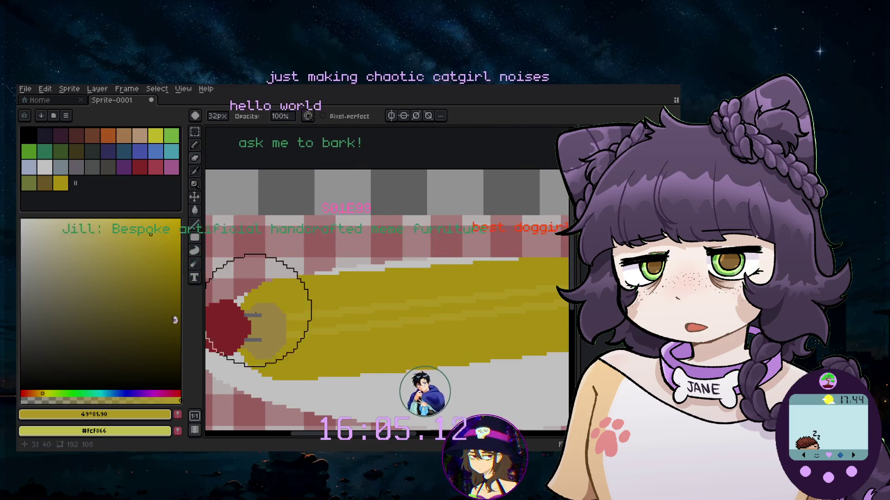
scroll(273, 299, down, 10)
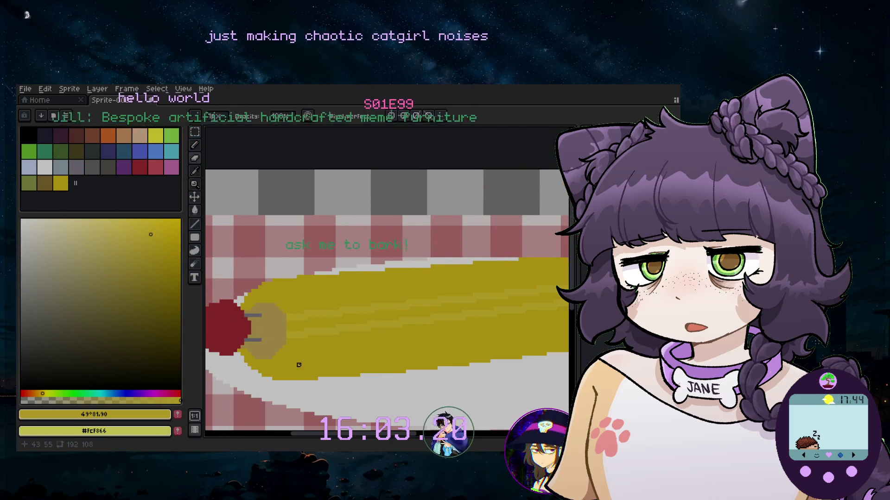
Switch to the Line tool and draw a short vertical light-yellow kernel highlight on the corn
scroll(296, 357, up, 1)
scroll(297, 357, up, 1)
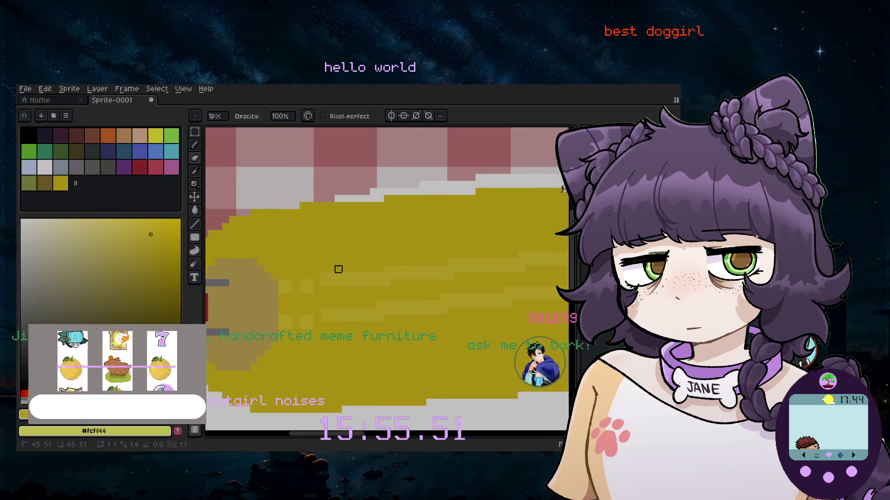
click(194, 224)
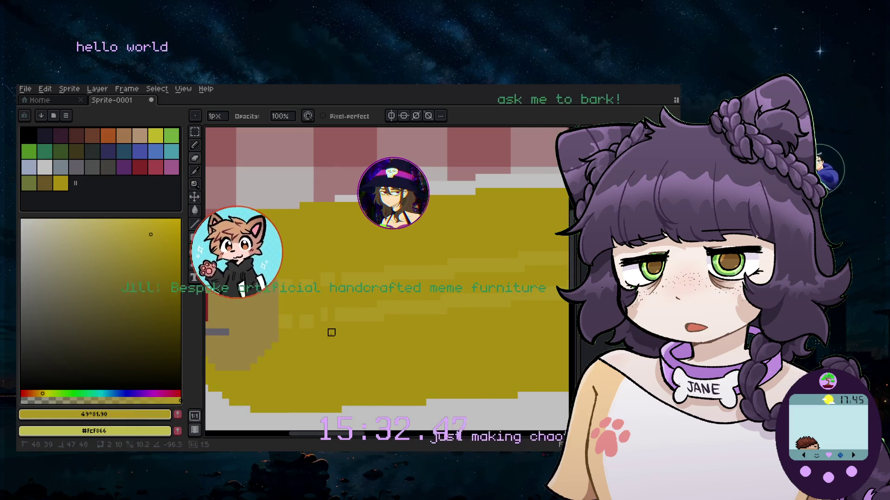
scroll(377, 348, down, 3)
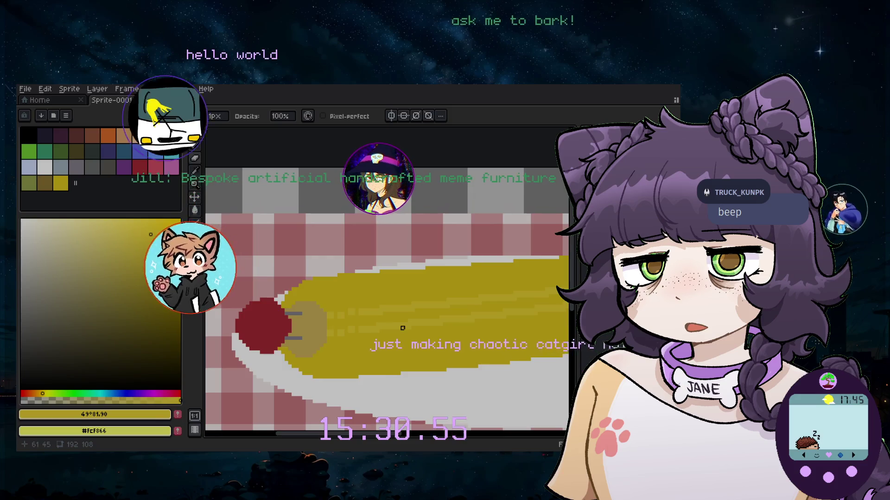
scroll(353, 301, up, 3)
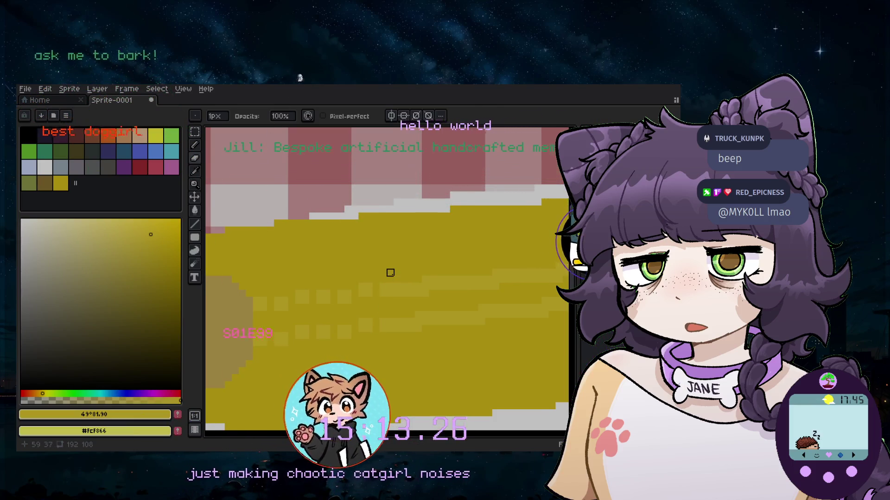
drag(397, 280, 390, 350)
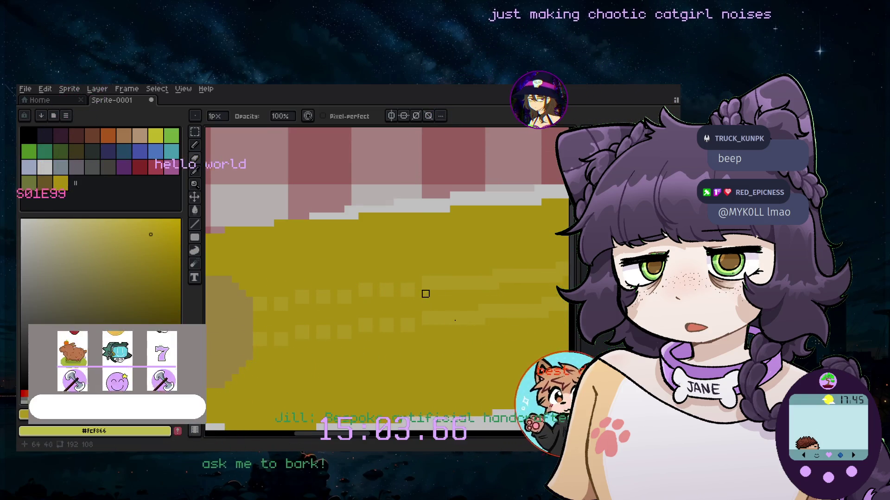
scroll(433, 310, down, 4)
scroll(443, 349, up, 2)
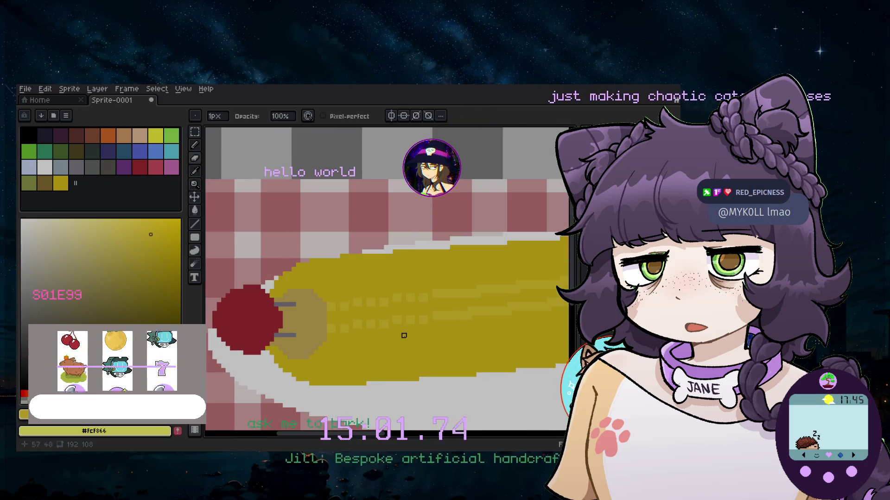
scroll(426, 340, up, 1)
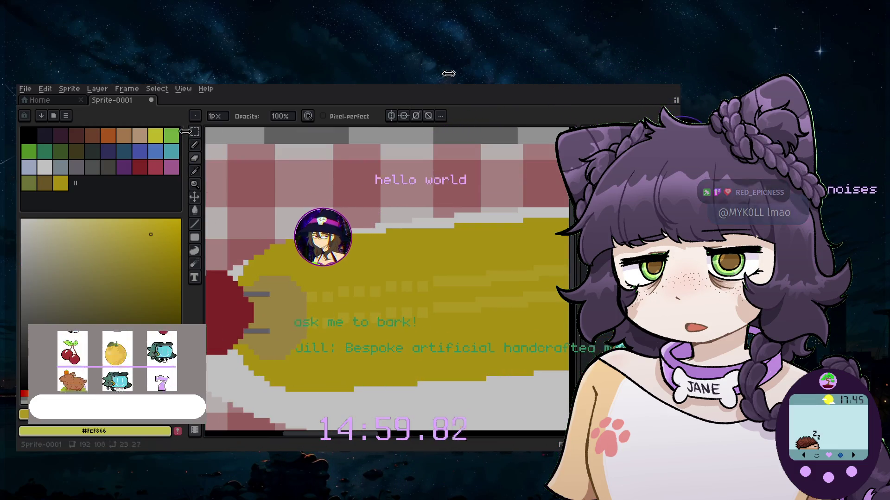
Select a block of kernel highlights and move it right along the cob
key(shift+m)
drag(292, 305, 393, 374)
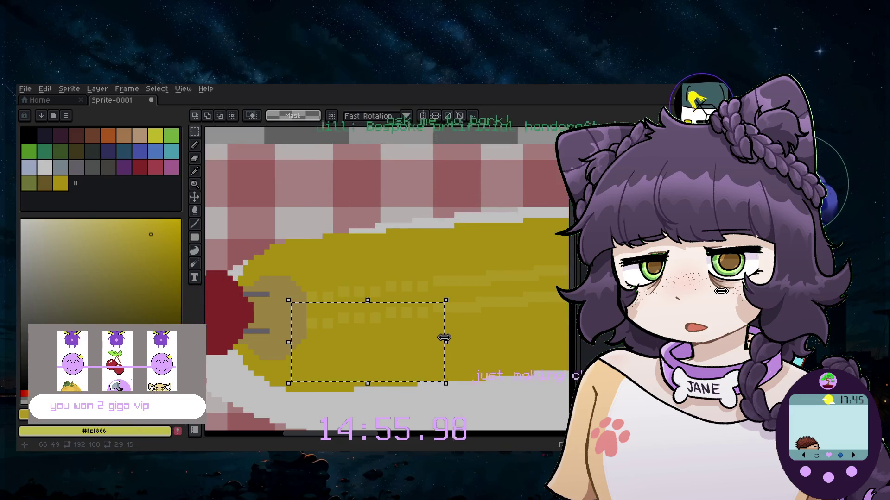
drag(372, 327, 374, 313)
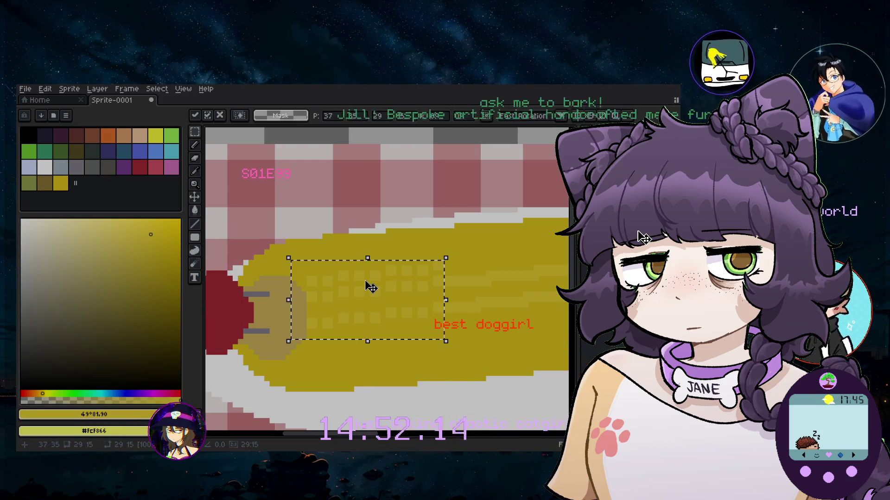
key(Down)
key(Down)
key(Down)
mouse_move(393, 348)
mouse_down()
mouse_move(364, 258)
mouse_move(306, 263)
mouse_up()
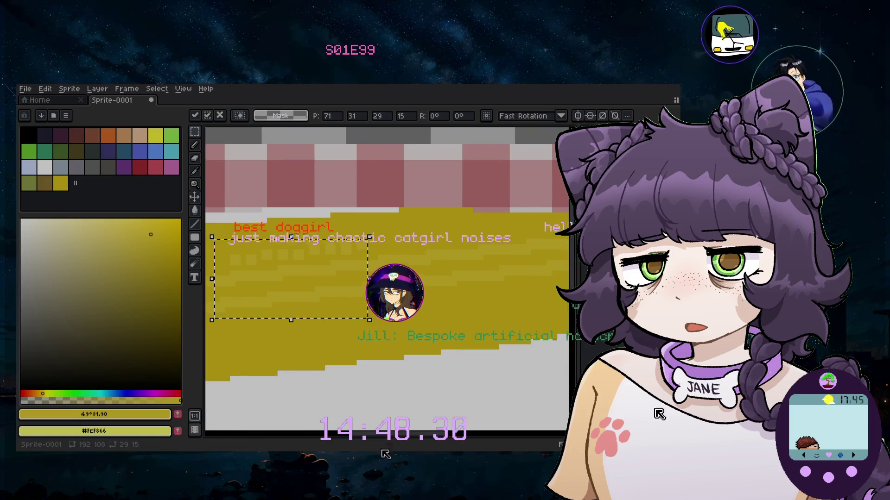
scroll(372, 263, left, 5)
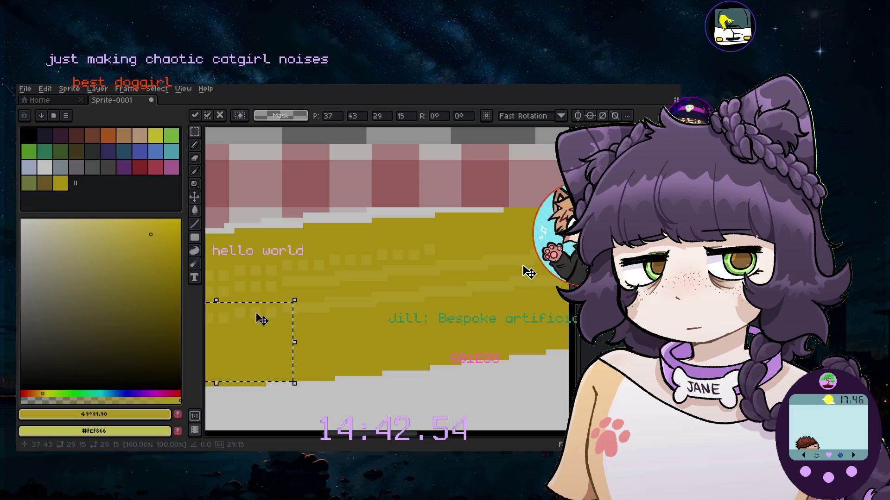
drag(714, 204, 816, 192)
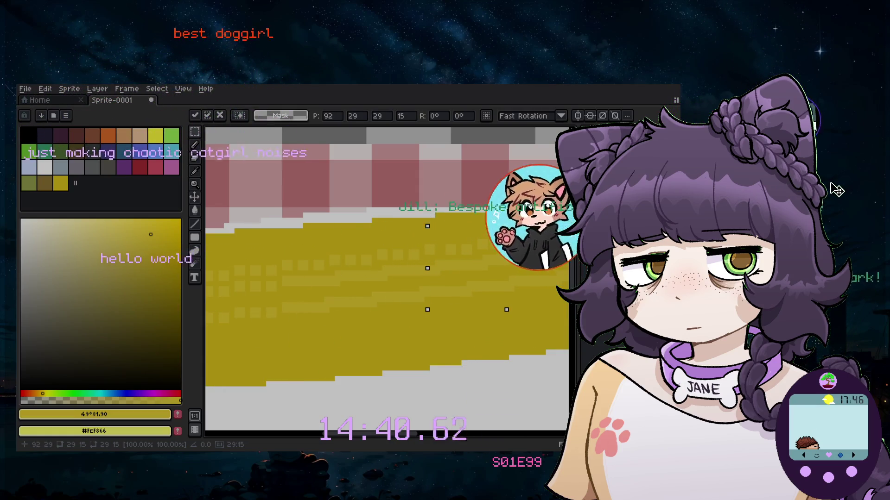
key(Return)
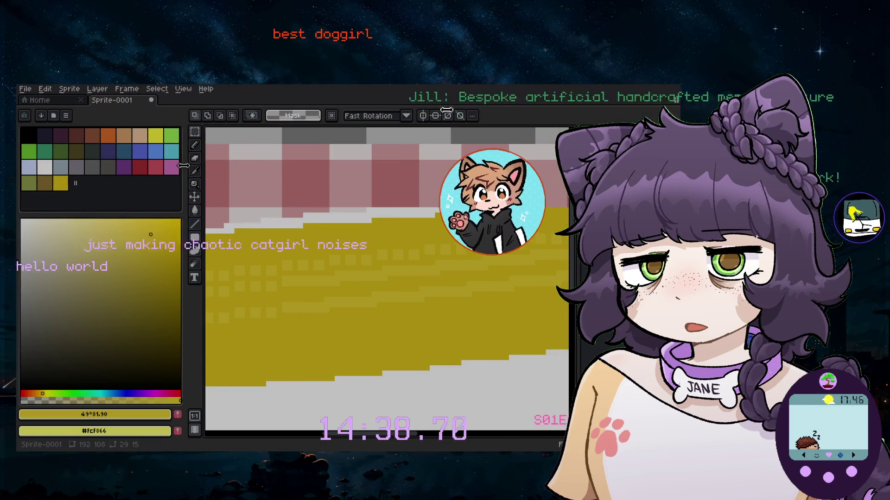
Set an 8px brush and make three short strokes near the bottom of the cob
key(e)
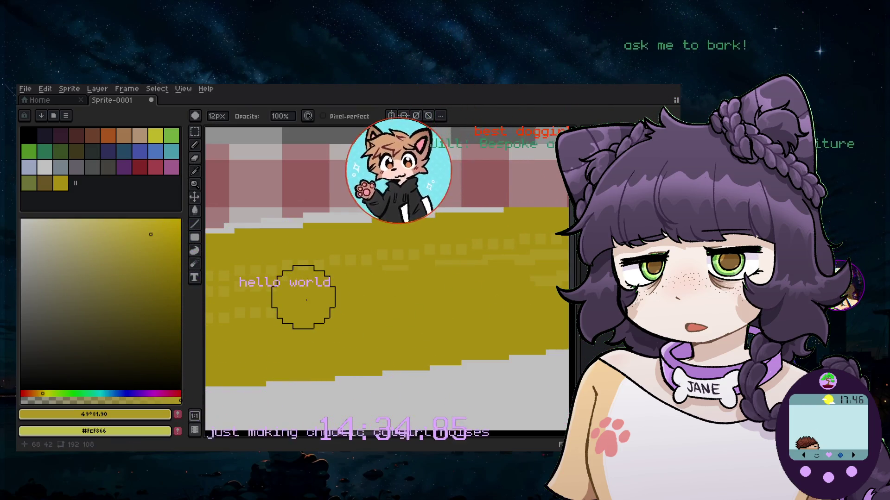
key(minus)
key(minus)
key(minus)
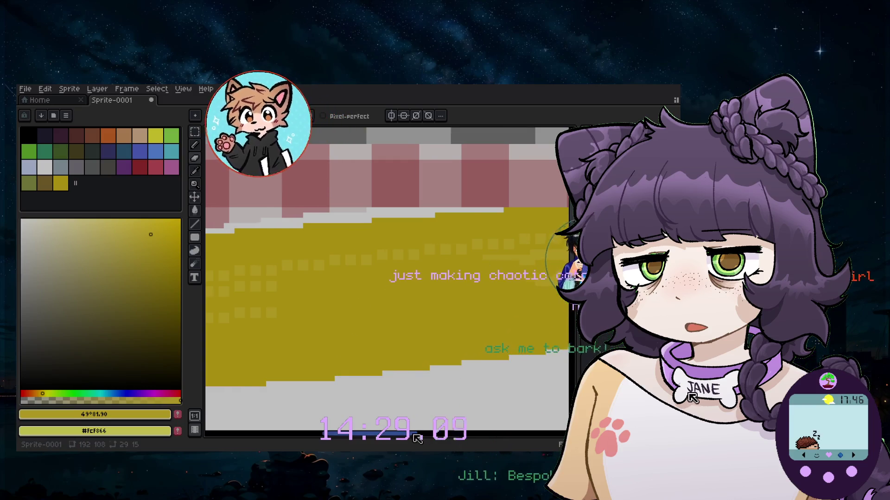
drag(417, 439, 422, 353)
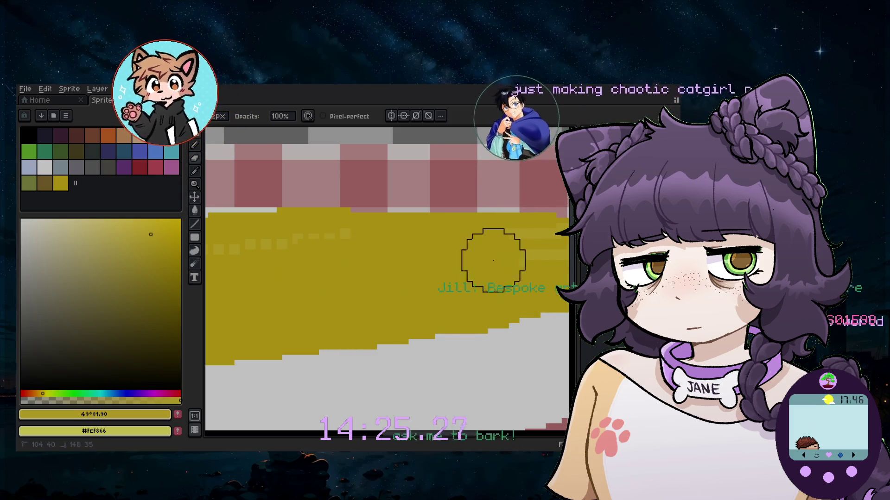
mouse_move(408, 434)
mouse_down()
mouse_move(480, 437)
mouse_move(417, 438)
mouse_up()
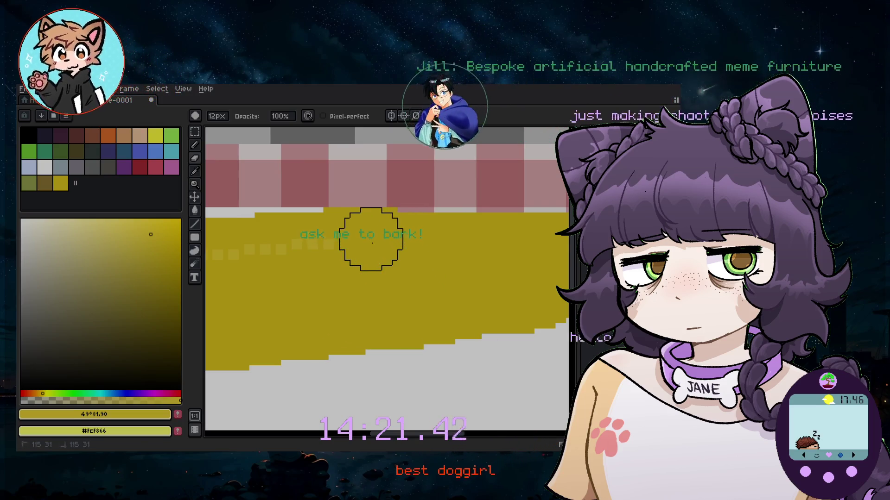
drag(404, 438, 387, 439)
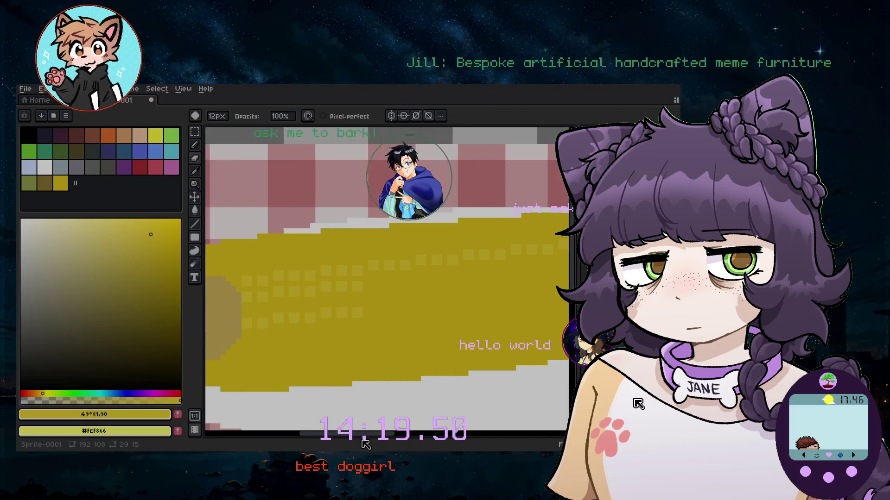
Select another kernel block, shift it further along the cob, and deselect
key(m)
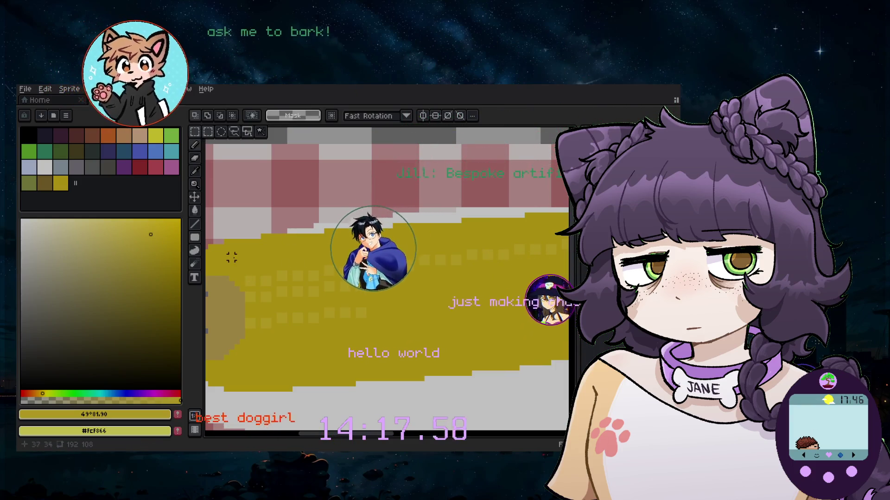
drag(227, 248, 384, 358)
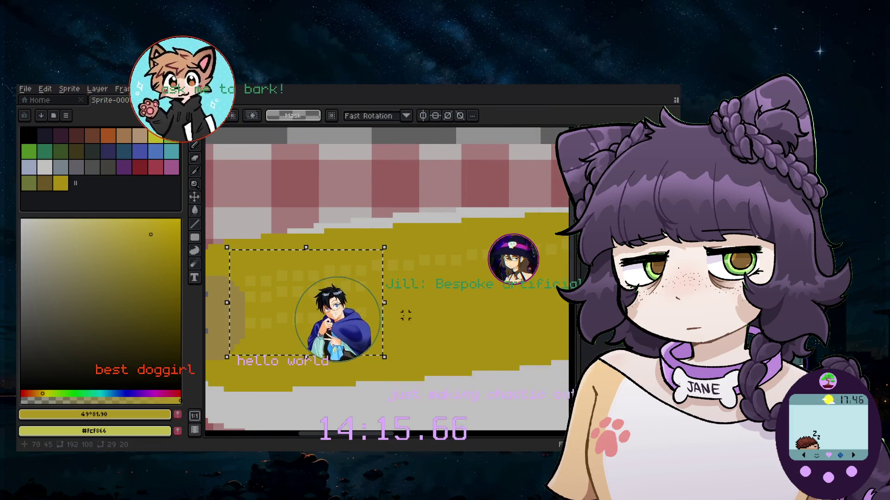
mouse_move(337, 278)
mouse_down()
mouse_move(336, 311)
mouse_move(467, 282)
mouse_move(462, 287)
mouse_up()
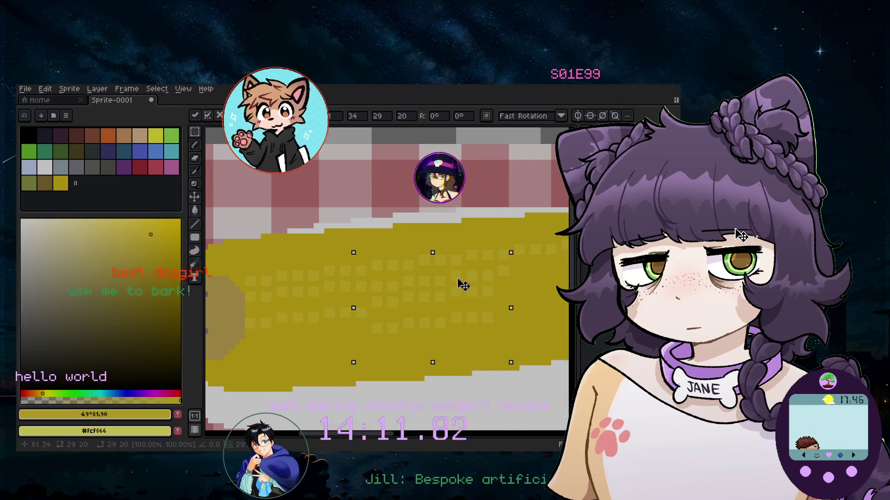
key(ctrl+d)
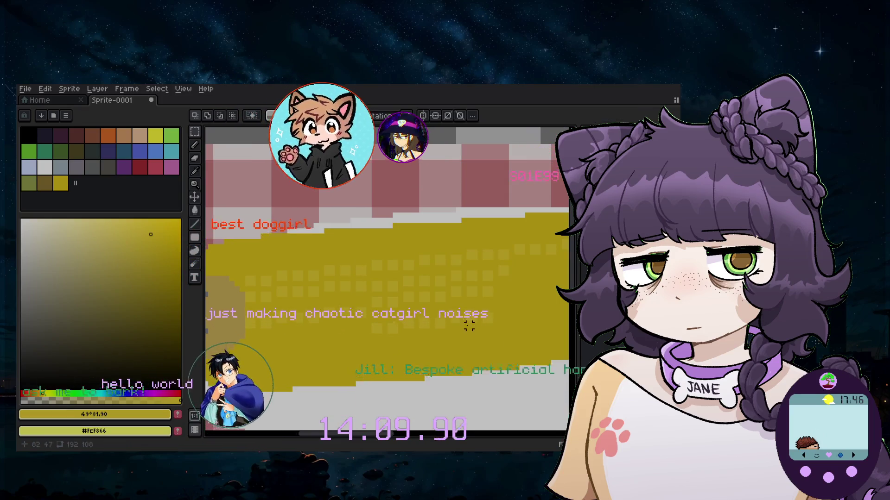
scroll(510, 291, down, 5)
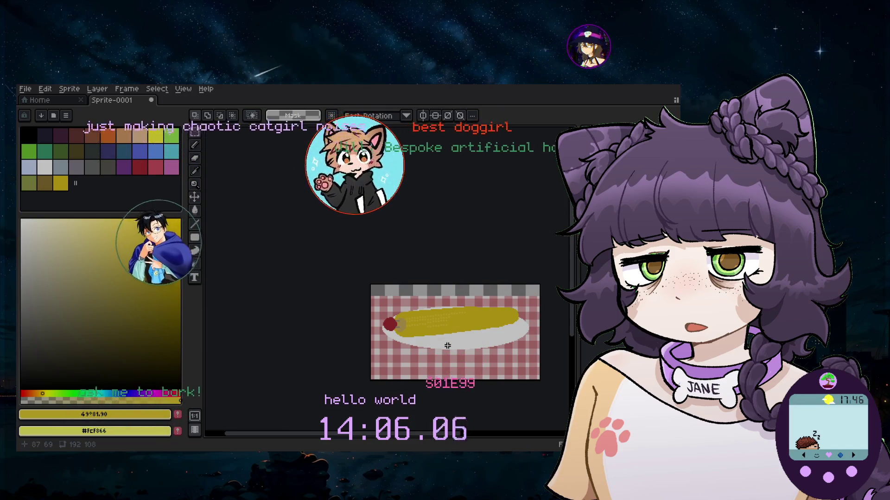
Select a strip of kernel squares and reposition it along the cob's lower edge
scroll(447, 341, up, 3)
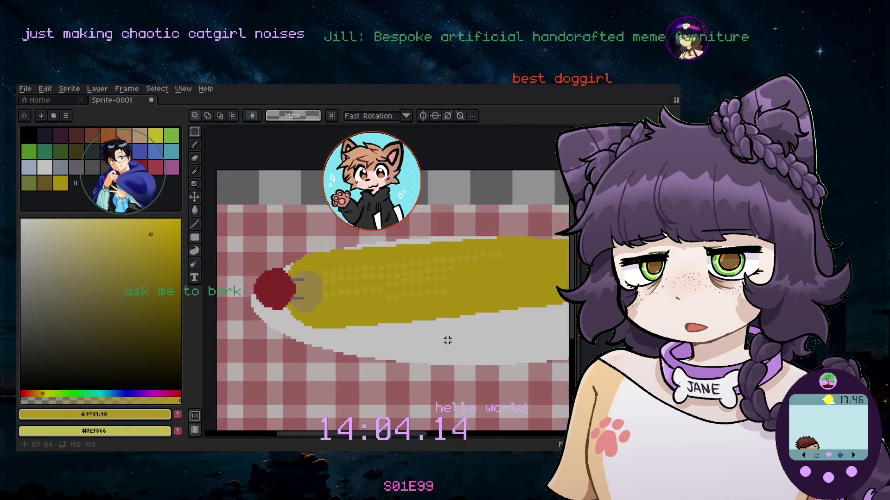
scroll(447, 341, up, 2)
scroll(393, 246, up, 1)
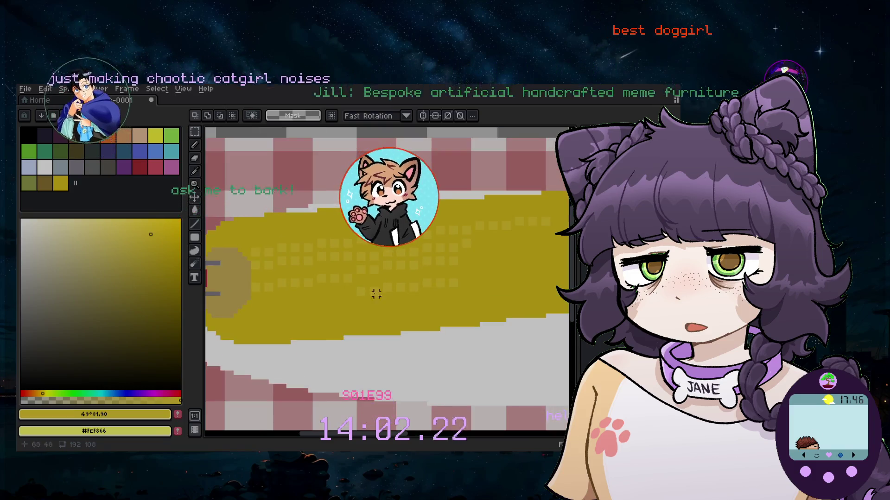
drag(337, 268, 504, 320)
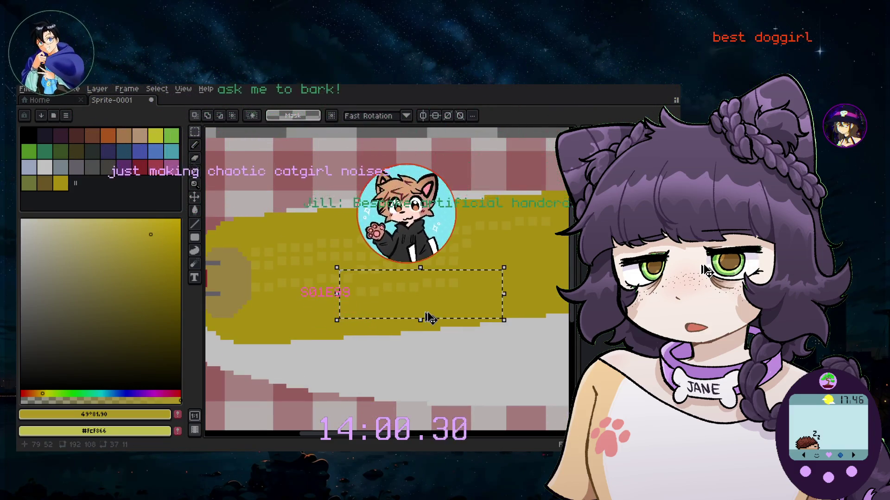
click(432, 307)
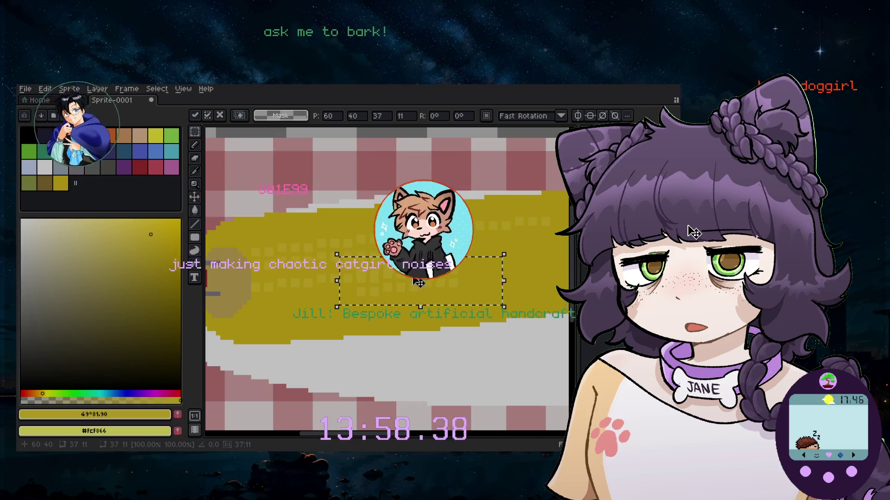
key(Escape)
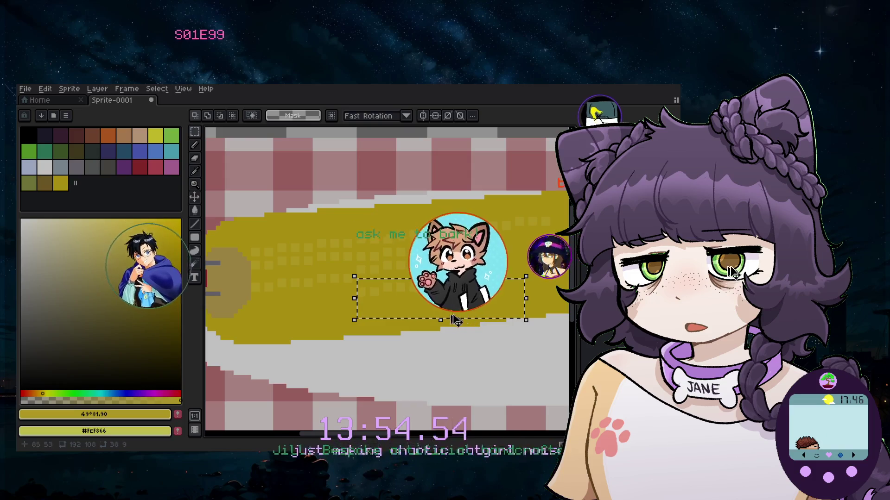
drag(456, 319, 464, 310)
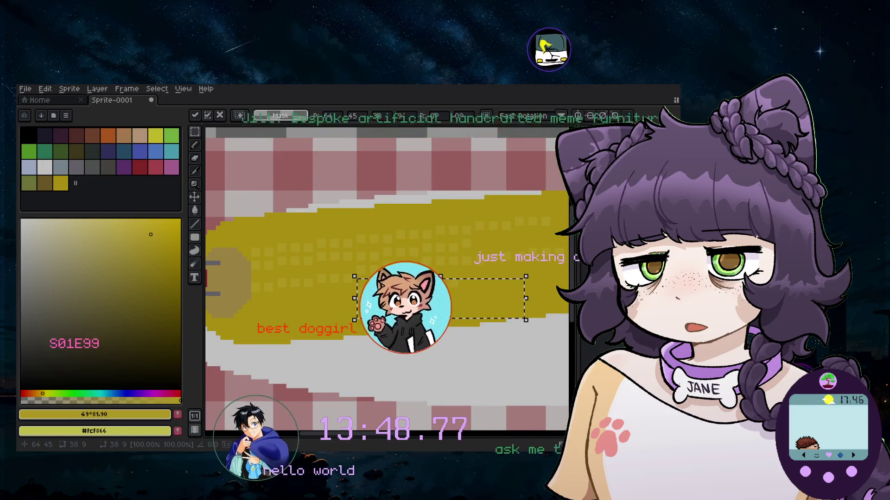
drag(695, 236, 799, 190)
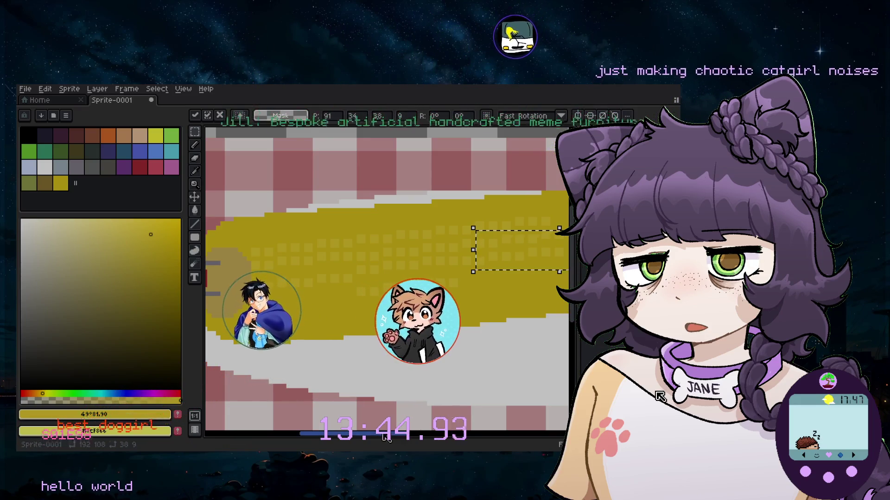
mouse_move(265, 311)
mouse_down()
mouse_move(302, 307)
mouse_move(300, 277)
mouse_move(303, 317)
mouse_up()
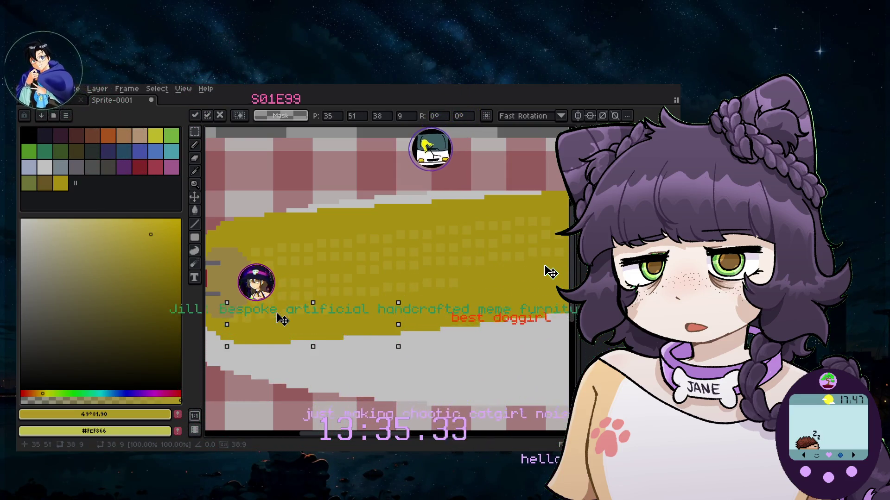
drag(404, 300, 405, 312)
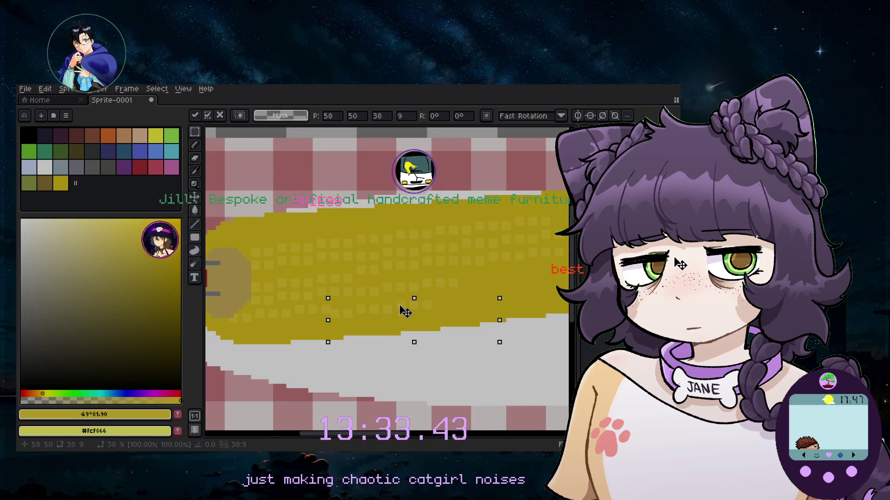
key(ctrl+d)
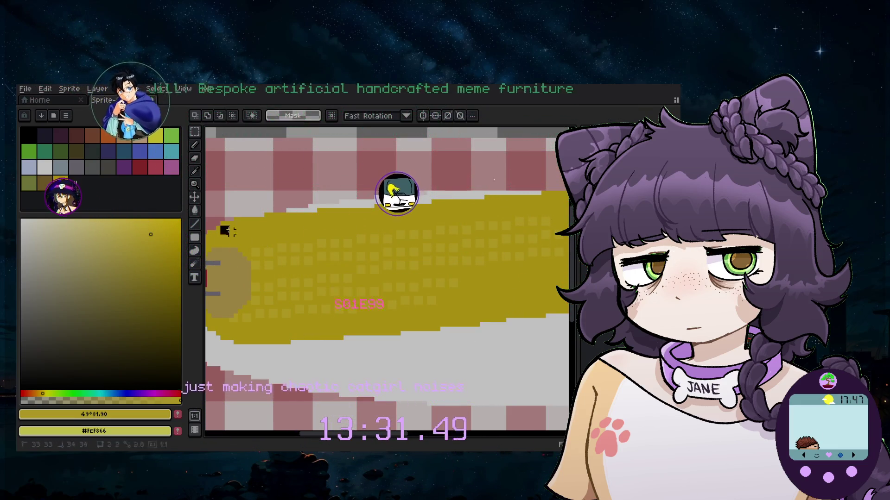
Select a wider kernel area, clear the selection, and return to the pencil
drag(225, 228, 460, 330)
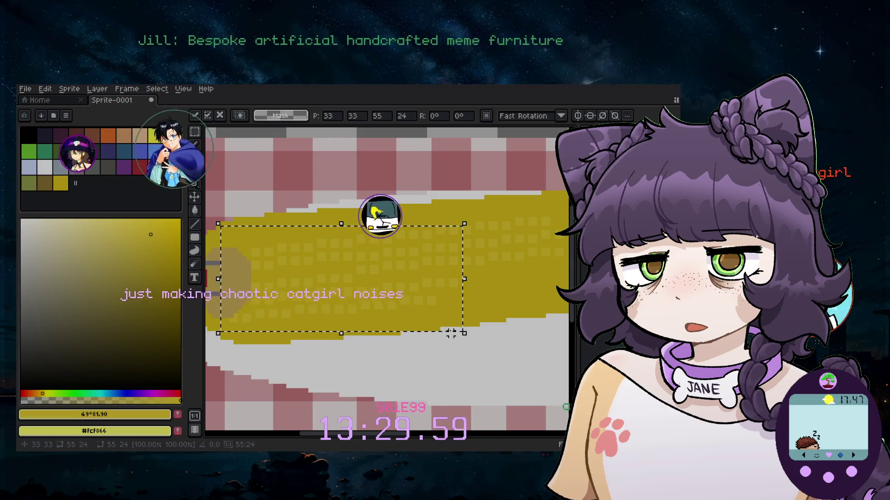
key(ctrl+d)
scroll(297, 265, up, 1)
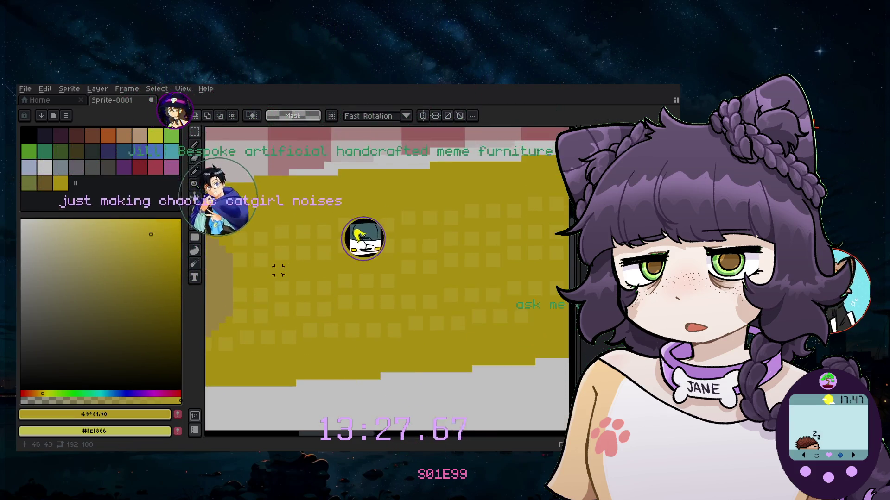
click(194, 145)
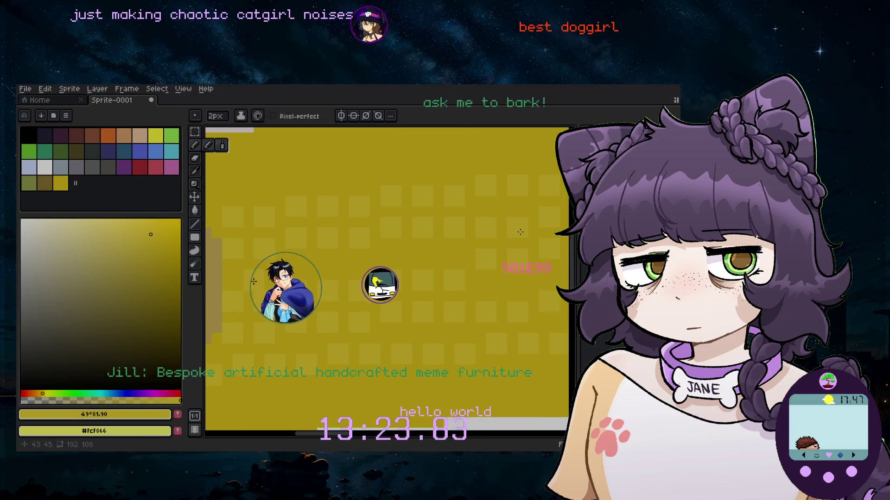
scroll(427, 251, down, 1)
click(195, 132)
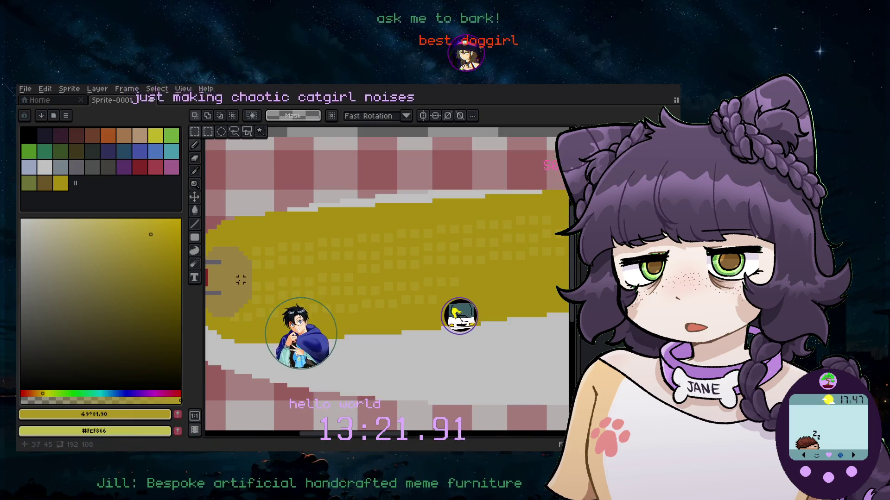
drag(202, 272, 492, 372)
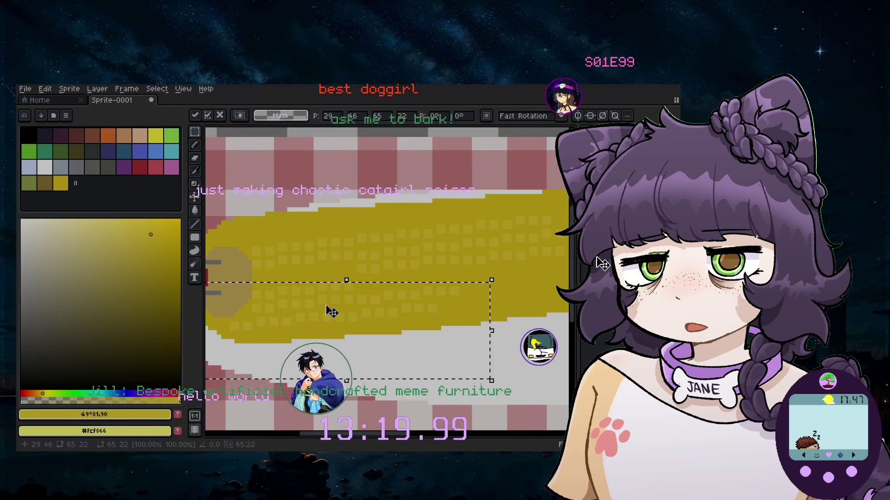
click(252, 259)
click(194, 146)
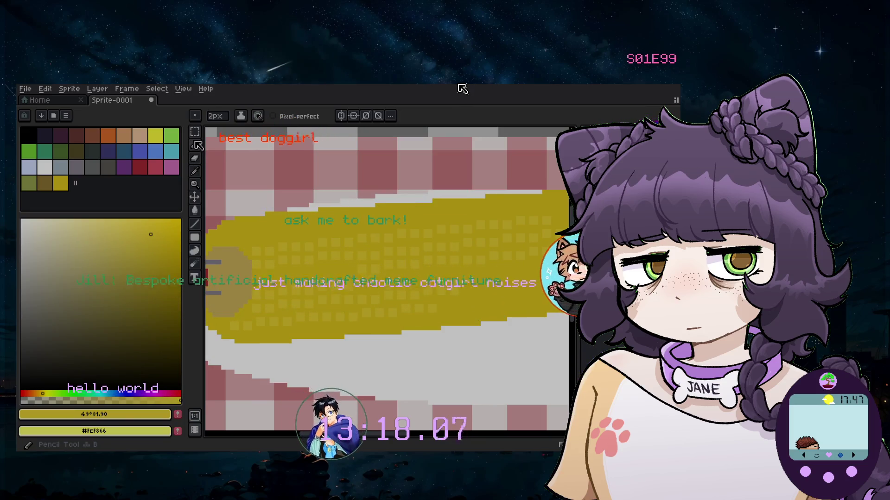
scroll(315, 245, up, 2)
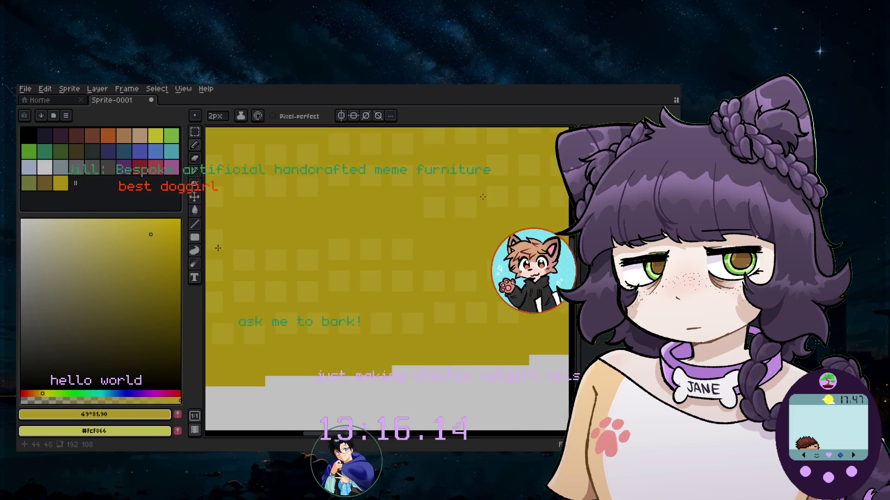
scroll(343, 233, left, 3)
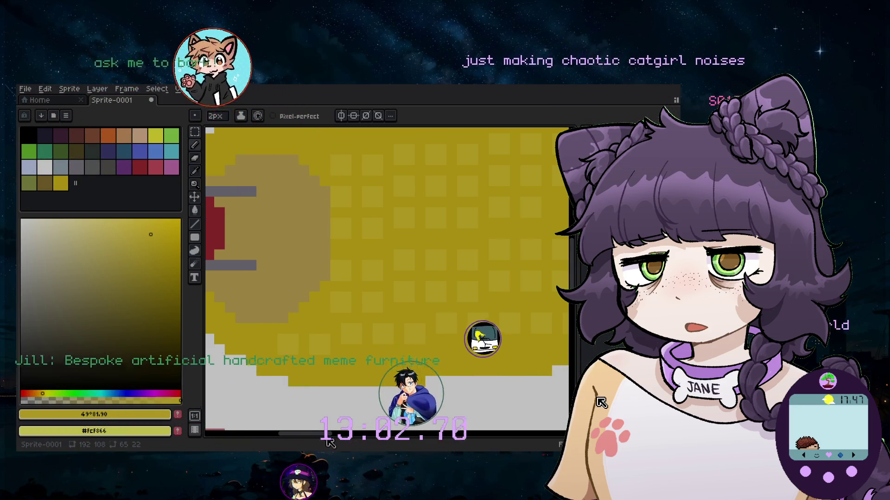
drag(311, 435, 352, 434)
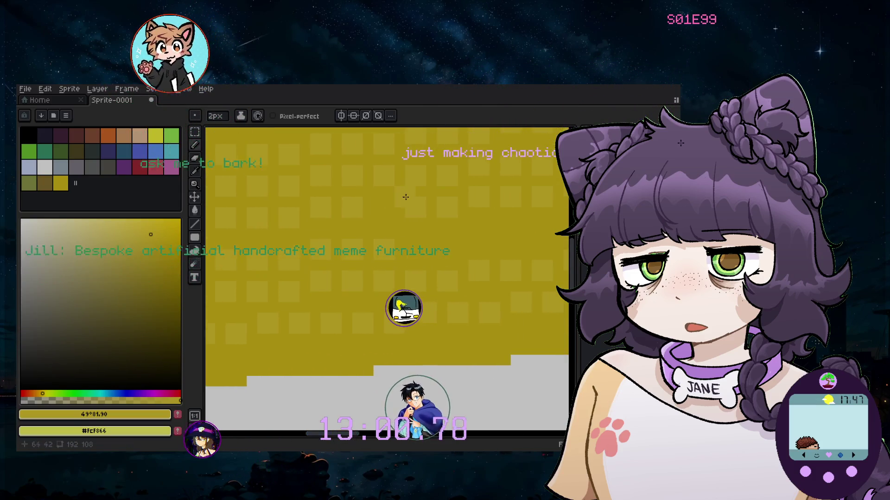
scroll(421, 194, down, 2)
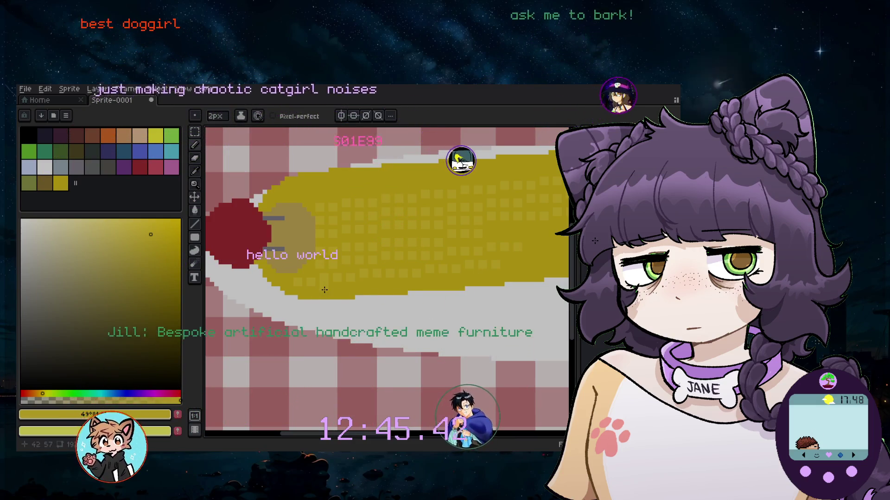
Zoom out to view the whole sprite and switch to the Rectangular Marquee
scroll(402, 240, down, 3)
scroll(403, 240, up, 1)
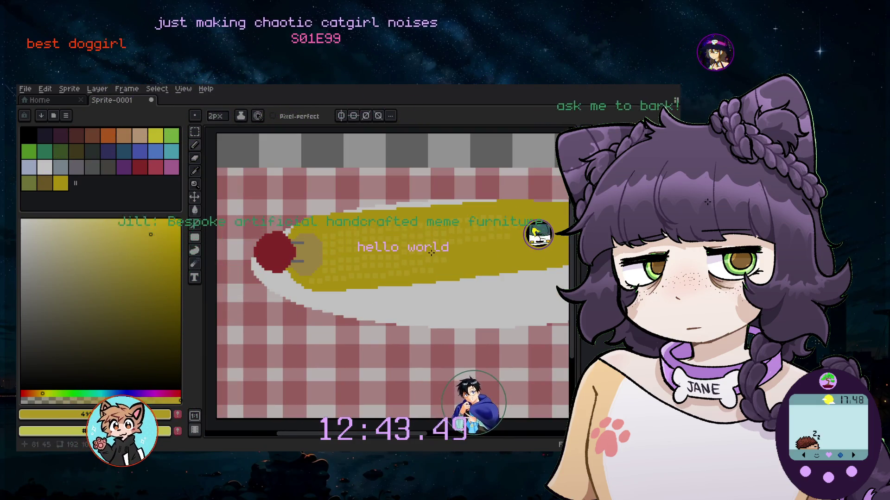
scroll(429, 251, up, 2)
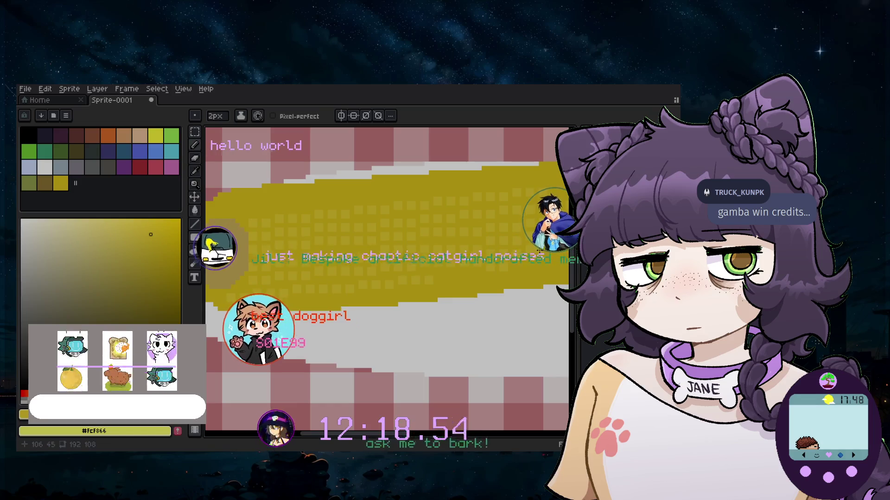
scroll(293, 231, down, 1)
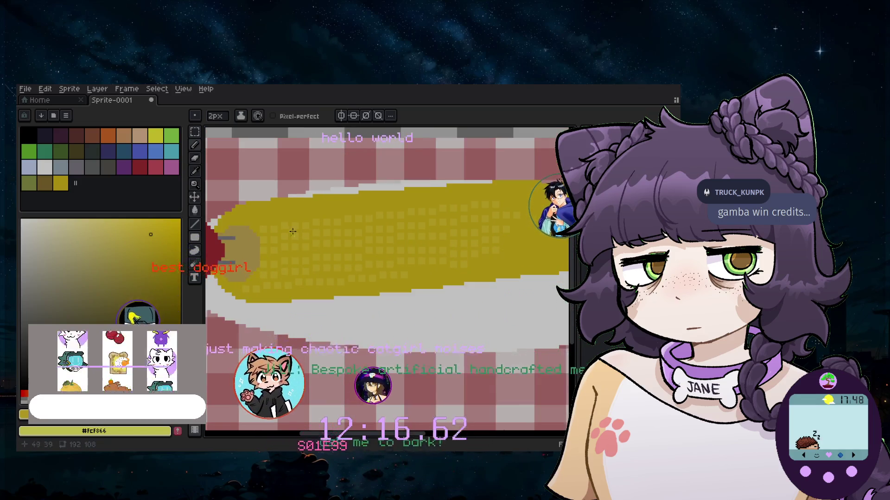
key(m)
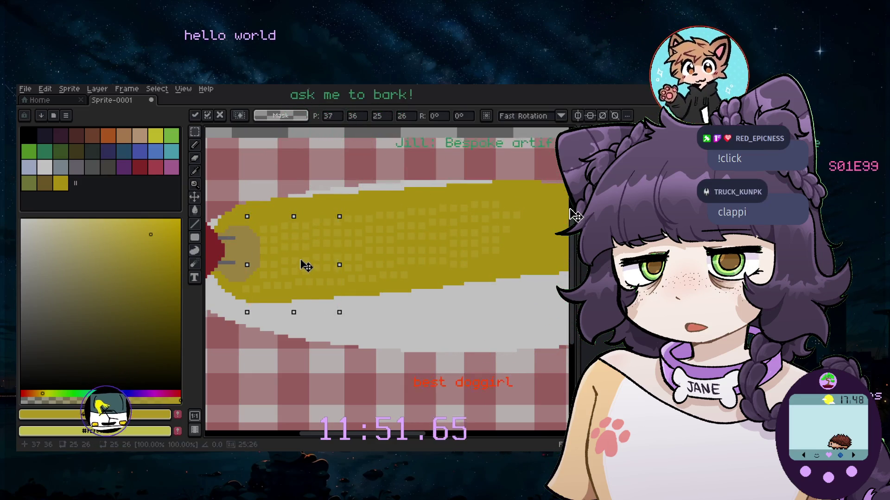
Lift the selected kernel block, pan the canvas, and drop it onto the grey plate below
drag(302, 264, 291, 195)
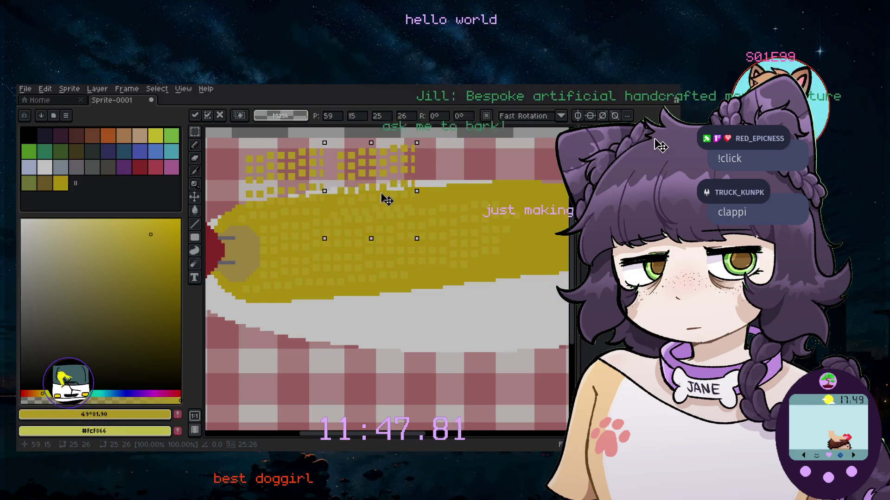
mouse_move(387, 190)
mouse_down()
mouse_move(415, 258)
mouse_move(468, 165)
mouse_move(464, 172)
mouse_up()
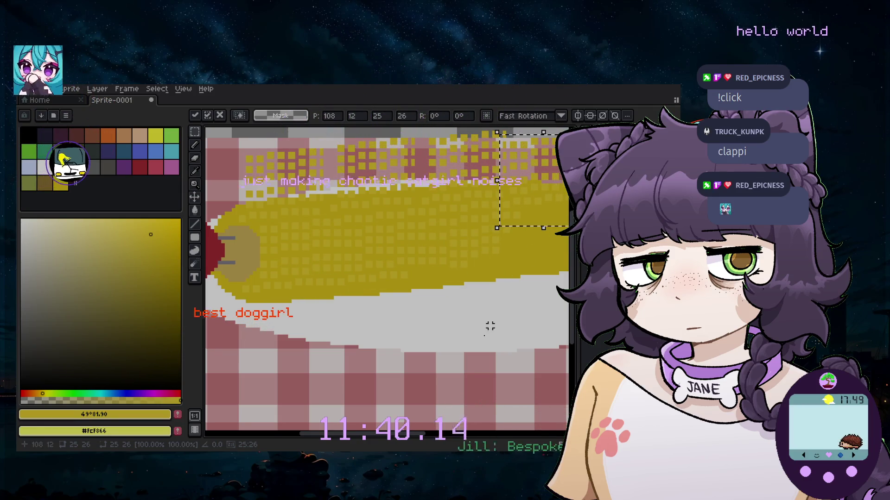
drag(410, 438, 449, 435)
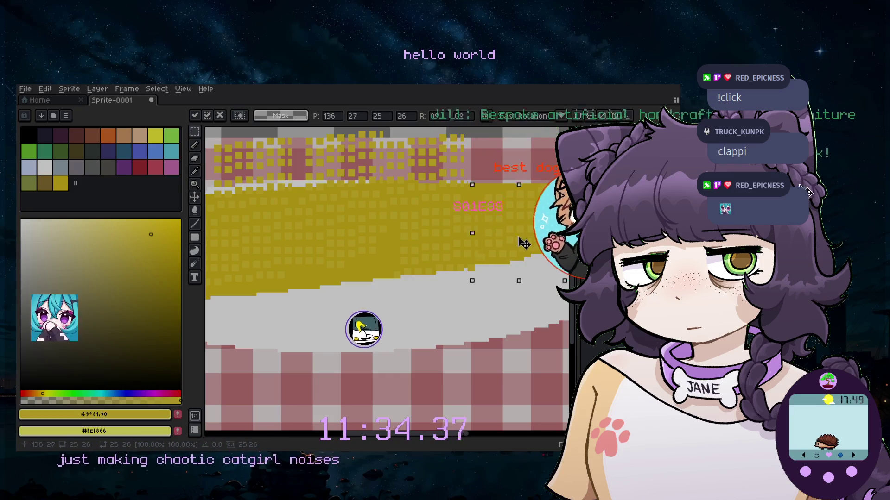
drag(509, 247, 326, 328)
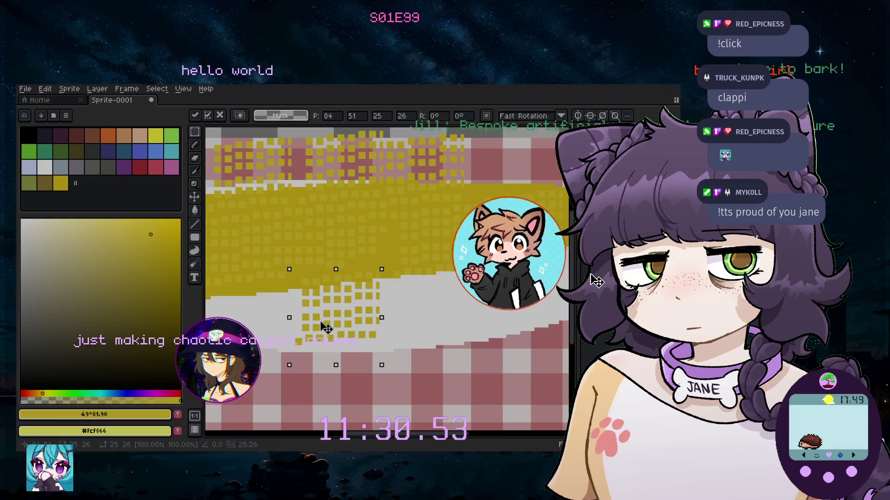
drag(413, 437, 371, 438)
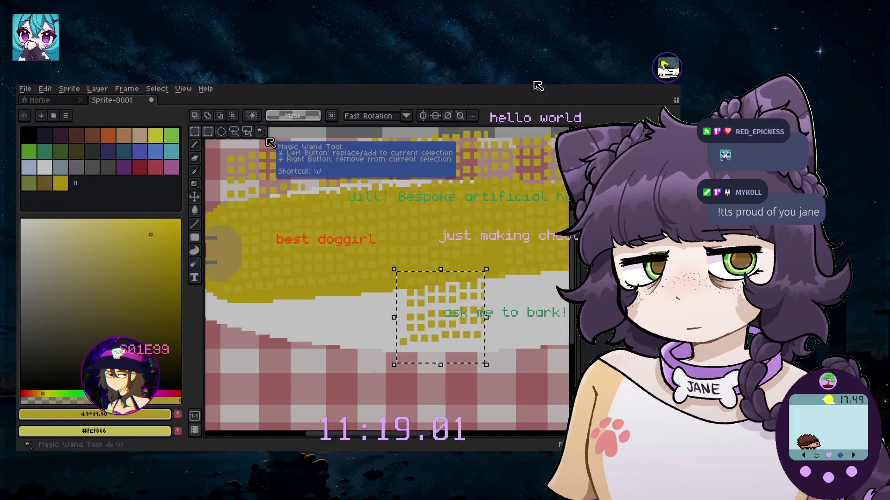
Select the yellow band by colour, then deselect and remove the stray kernel squares
click(260, 131)
click(337, 216)
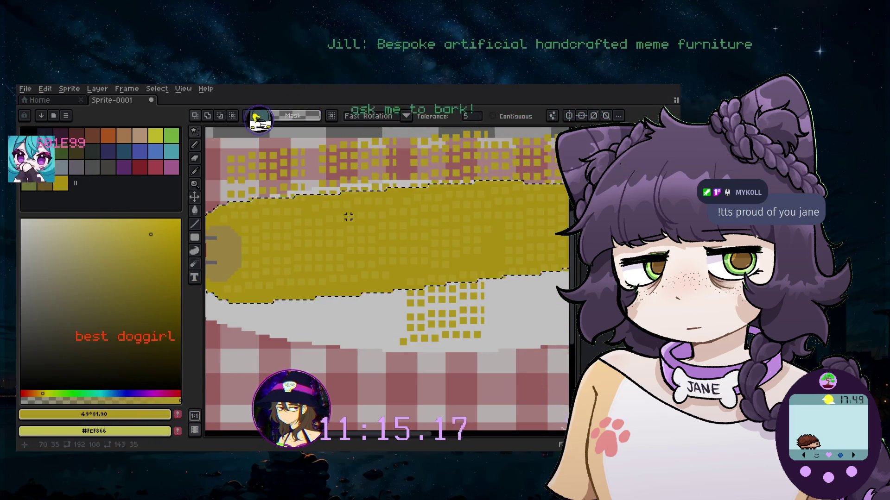
key(ctrl+d)
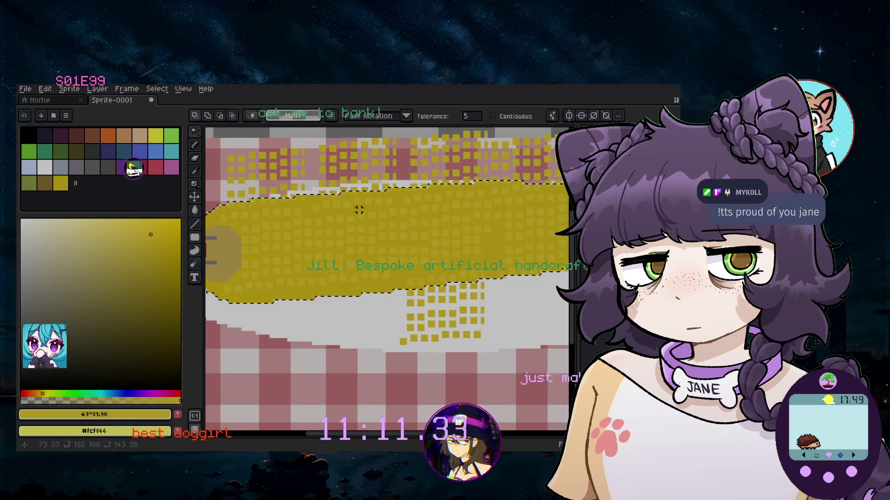
key(ctrl+d)
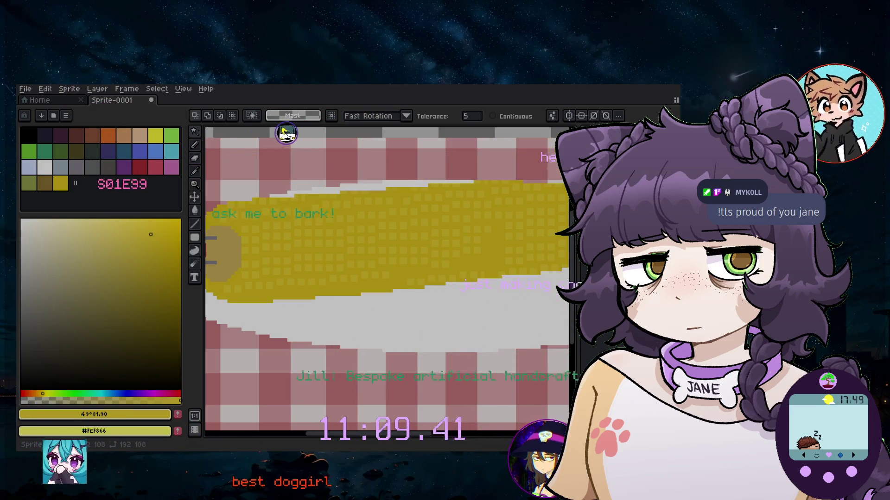
Zoom and scroll around the sprite to inspect the kerneled corn
scroll(443, 176, down, 4)
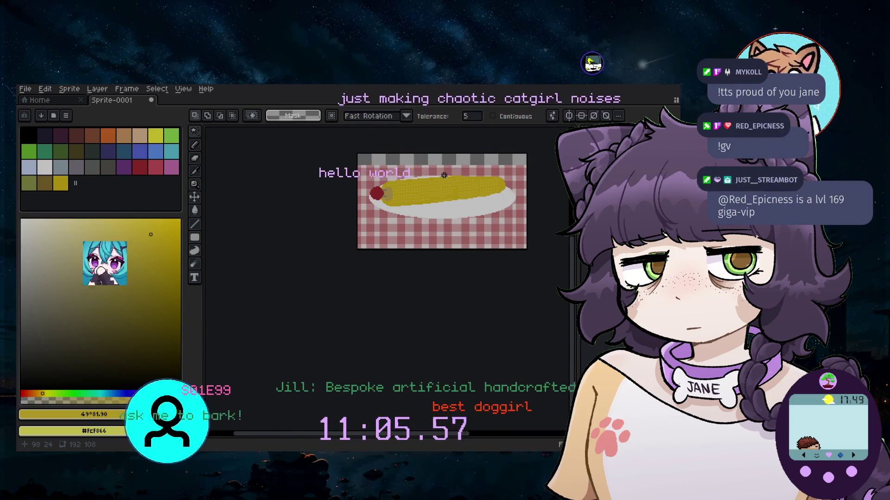
scroll(487, 177, up, 3)
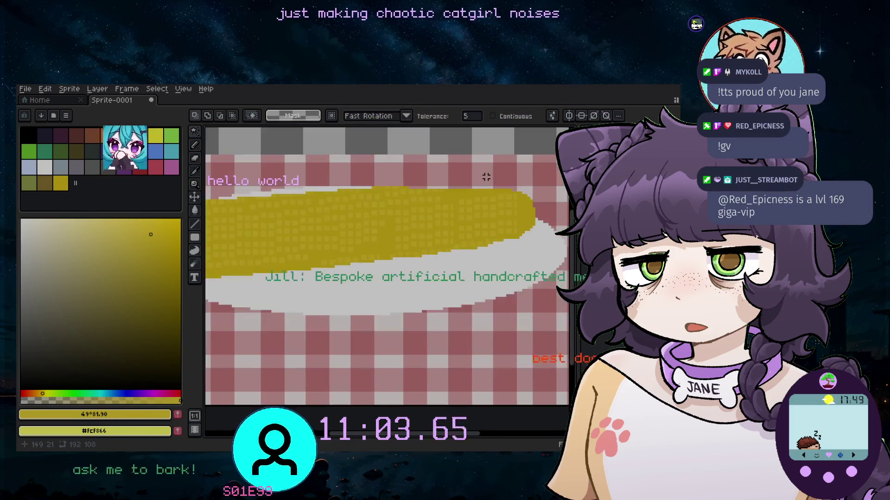
scroll(486, 177, left, 1)
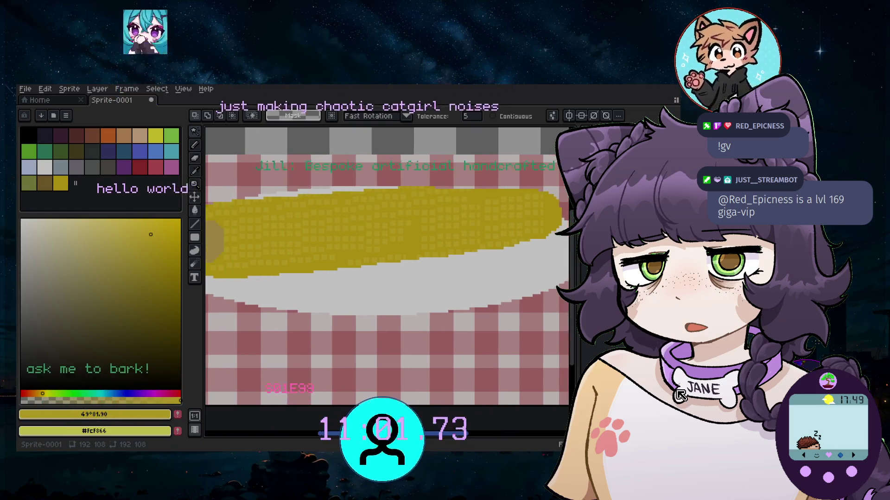
scroll(406, 318, down, 1)
scroll(406, 318, down, 2)
scroll(406, 318, down, 1)
scroll(406, 319, down, 1)
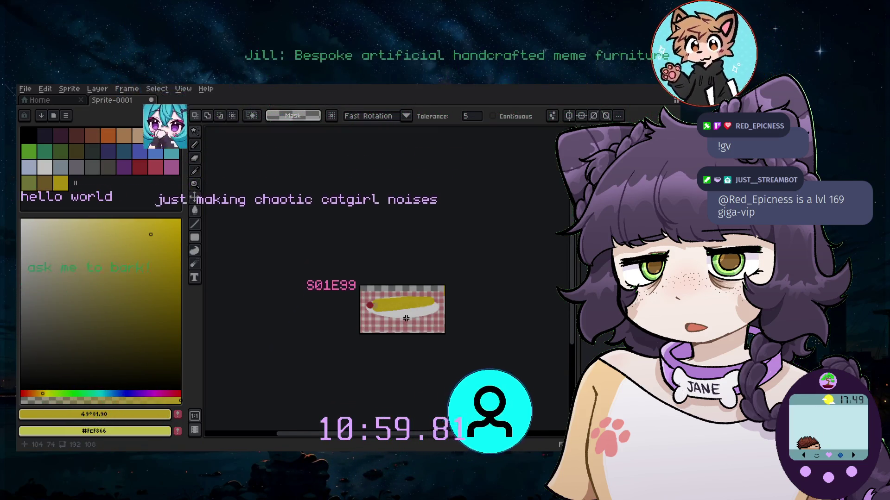
scroll(406, 318, up, 1)
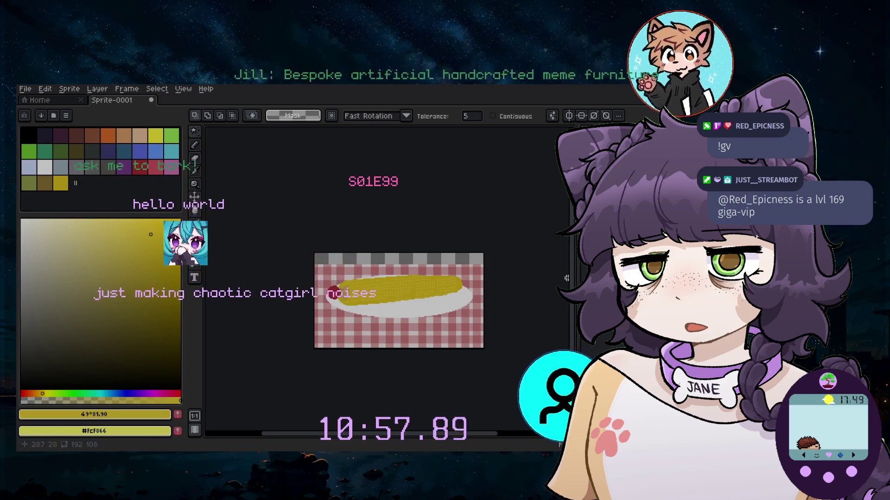
scroll(463, 250, down, 1)
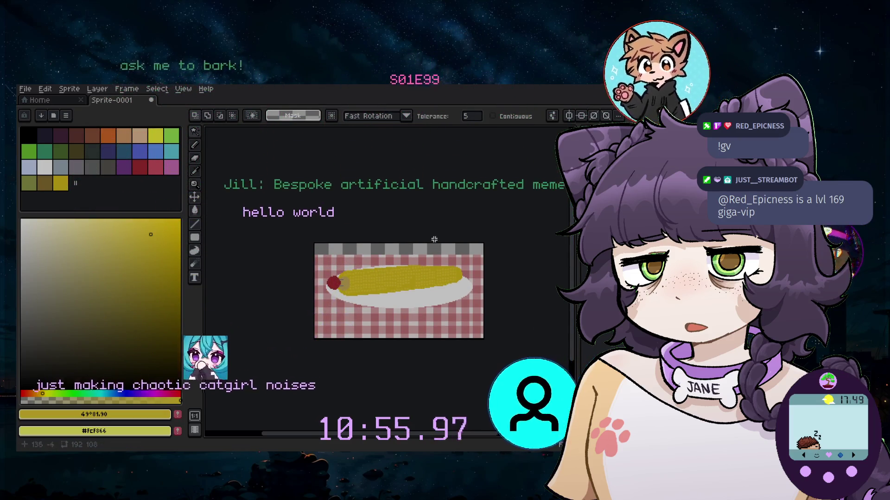
scroll(394, 287, up, 1)
scroll(385, 310, up, 1)
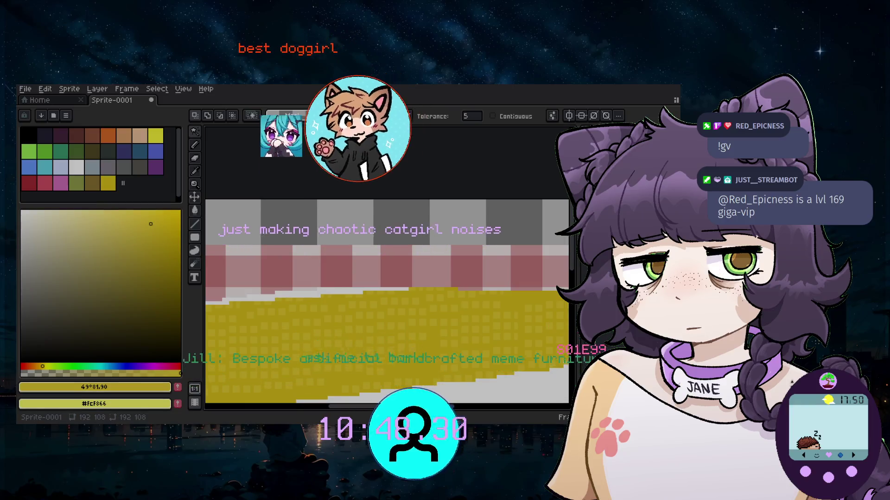
scroll(472, 261, down, 2)
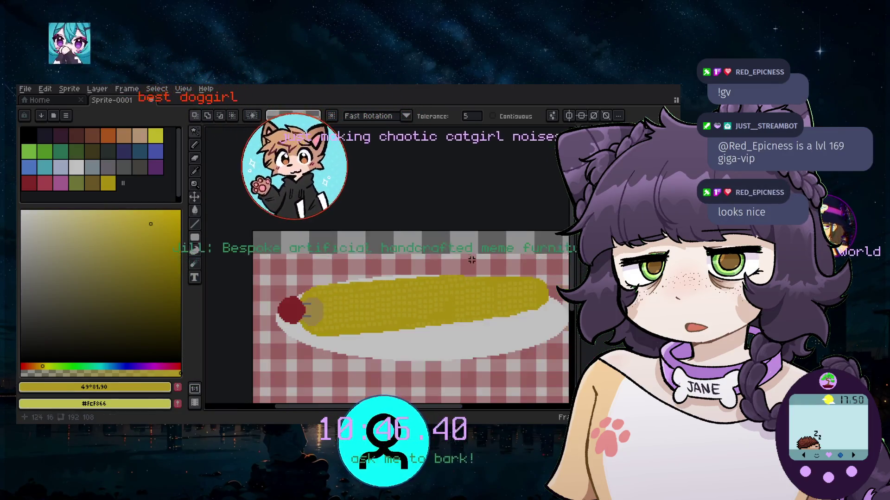
scroll(394, 264, up, 1)
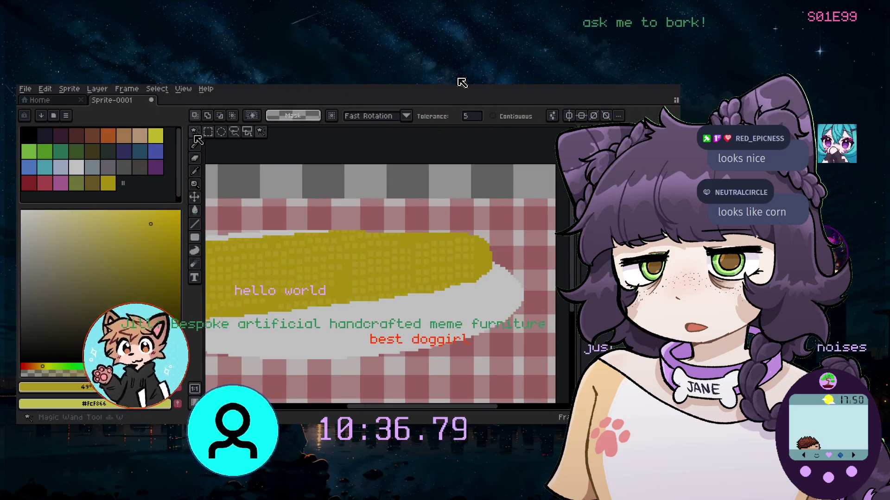
click(208, 132)
drag(258, 216, 532, 347)
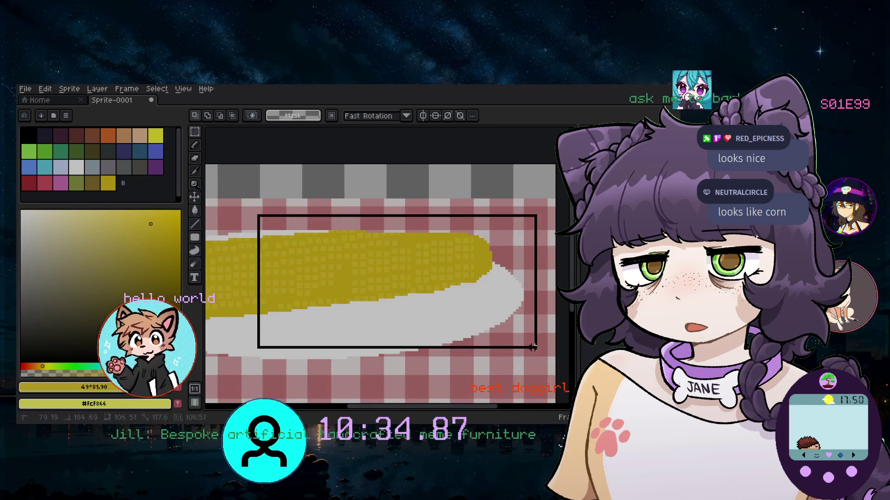
key(Delete)
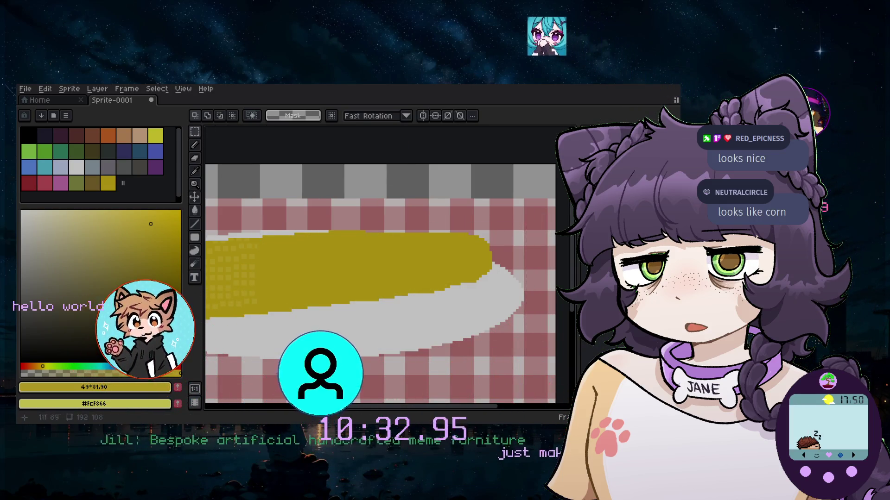
scroll(298, 315, up, 2)
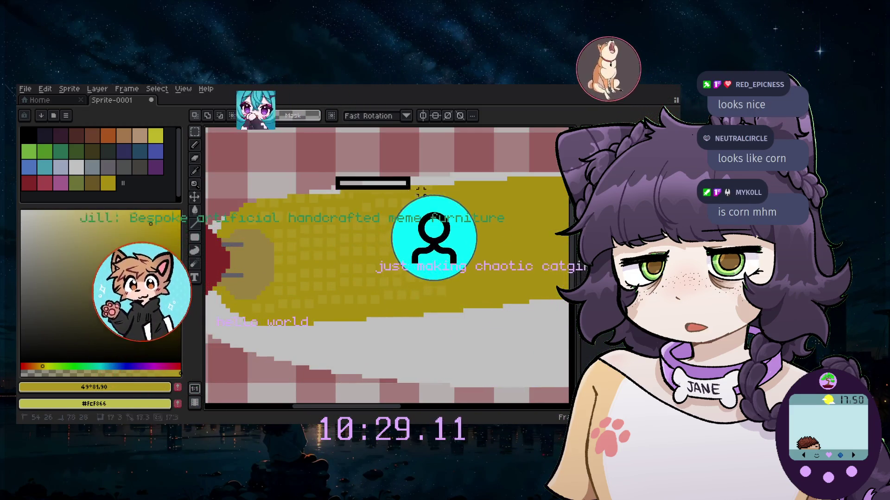
drag(333, 175, 504, 205)
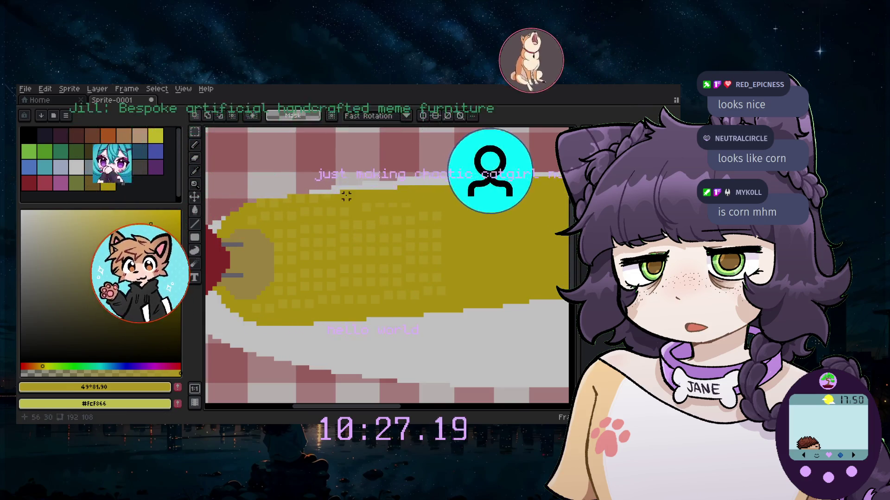
drag(346, 196, 449, 208)
click(449, 208)
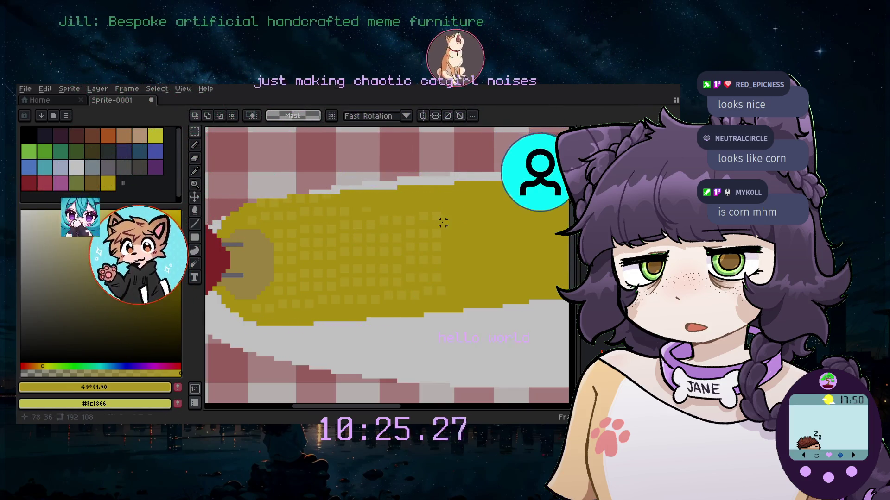
drag(350, 200, 447, 296)
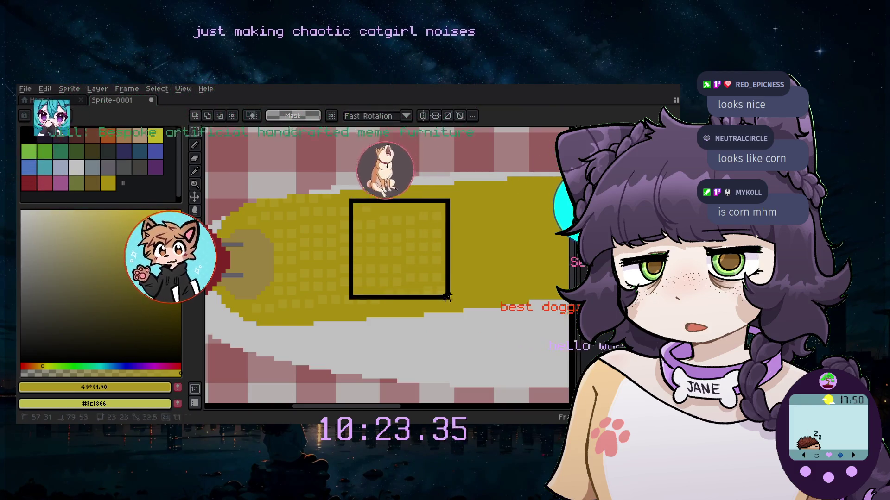
key(ctrl+z)
drag(349, 195, 388, 201)
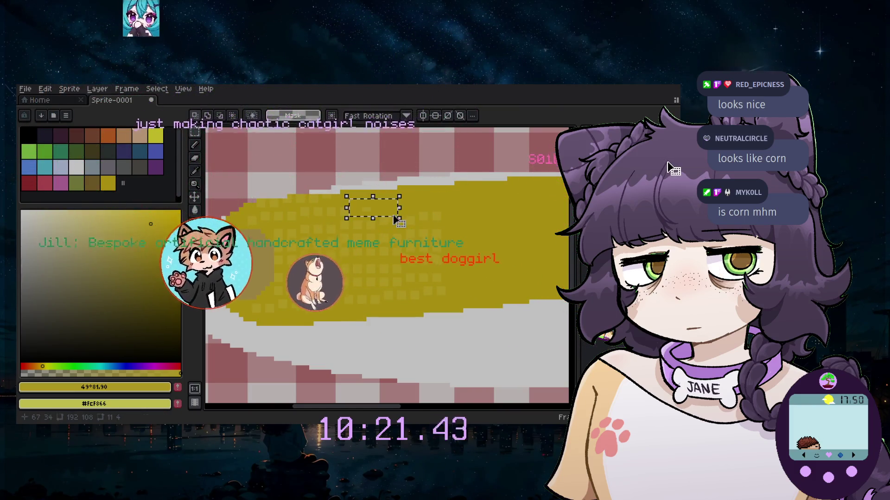
click(315, 244)
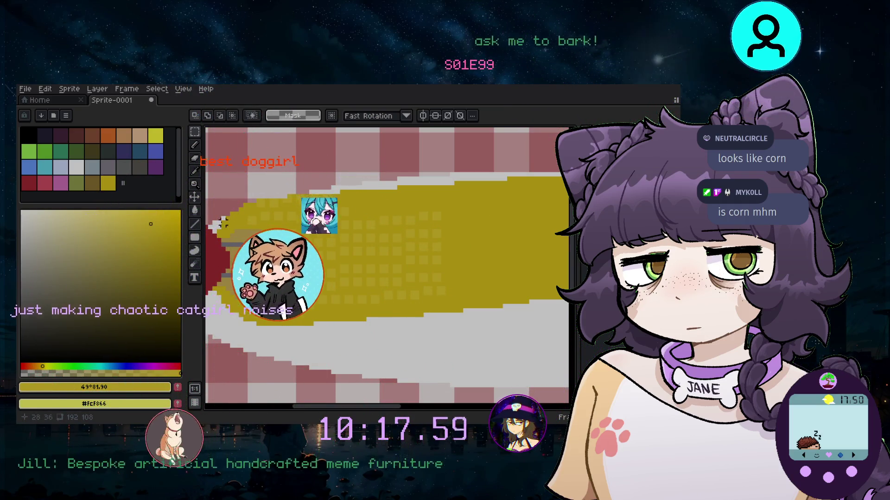
key(t)
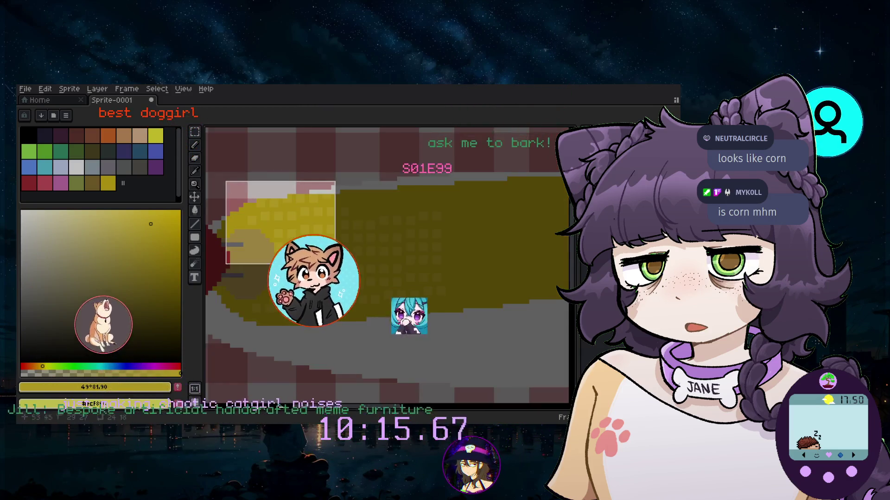
drag(270, 205, 471, 315)
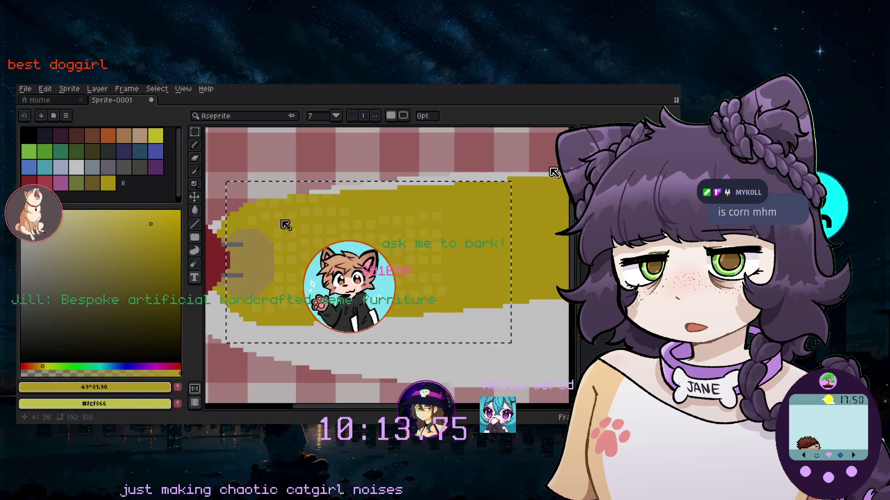
drag(471, 315, 467, 347)
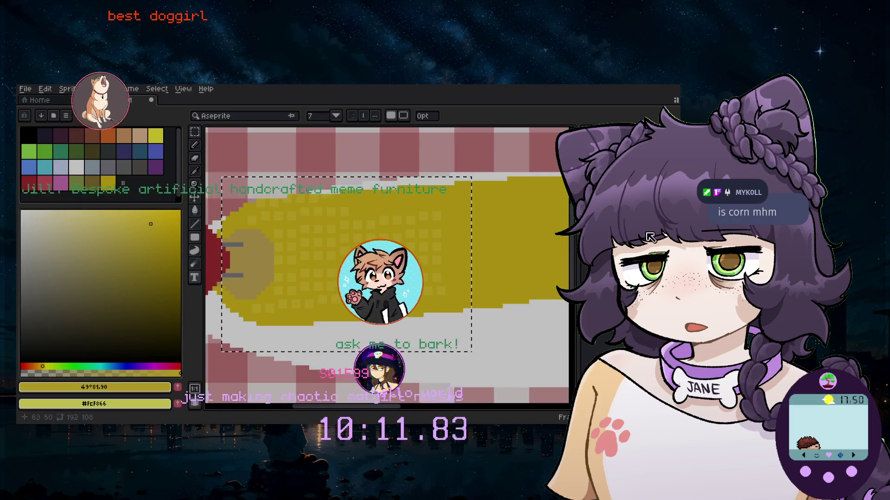
key(Escape)
key(m)
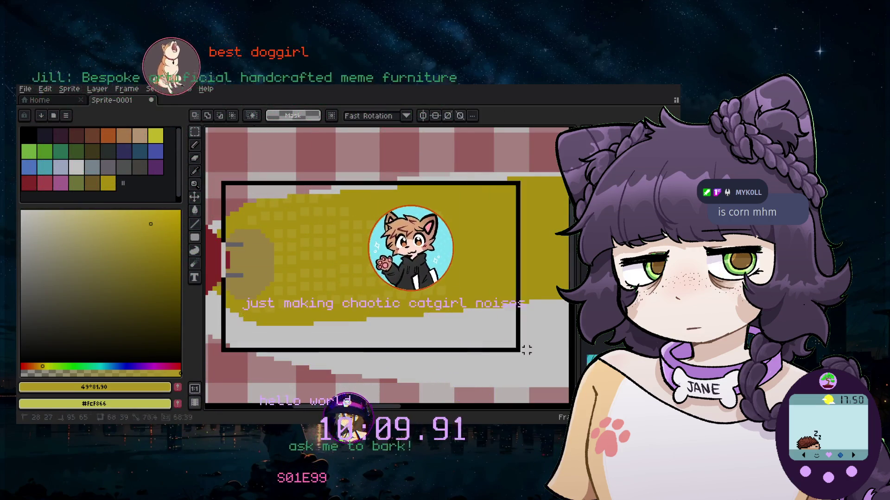
key(ctrl+z)
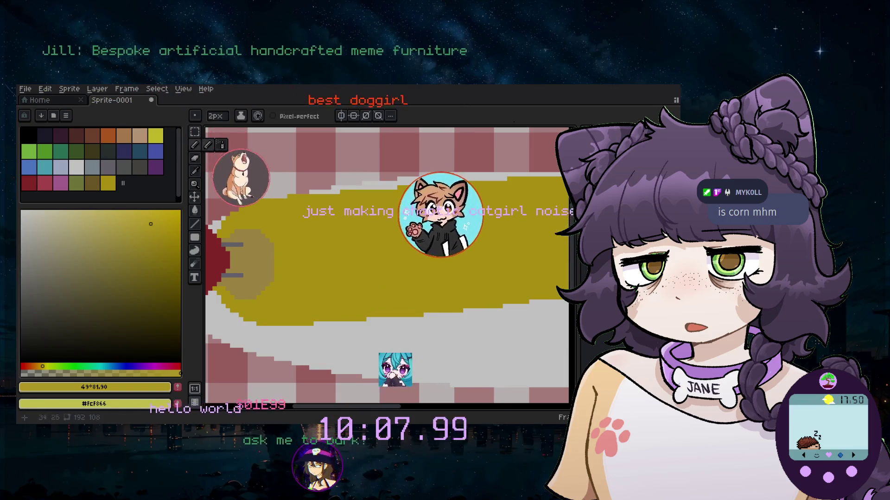
With the pencil, paint four light kernel highlights diagonally down the corn
scroll(296, 226, up, 2)
key(b)
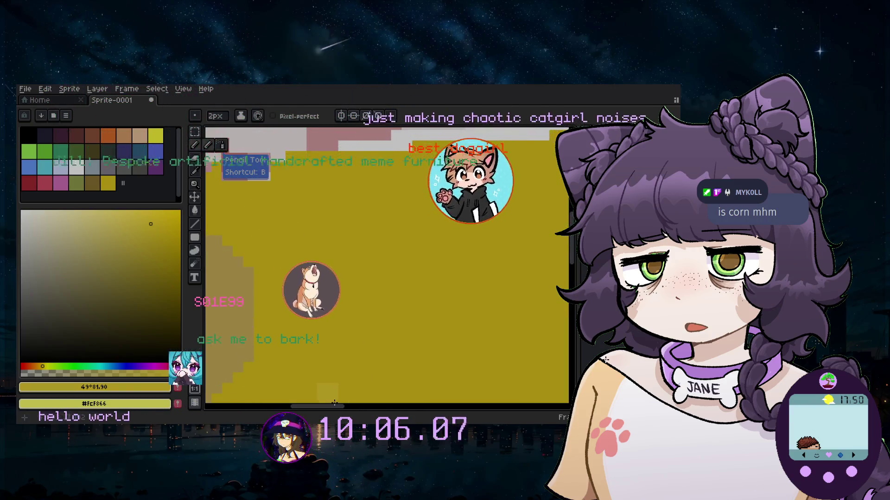
scroll(382, 167, up, 1)
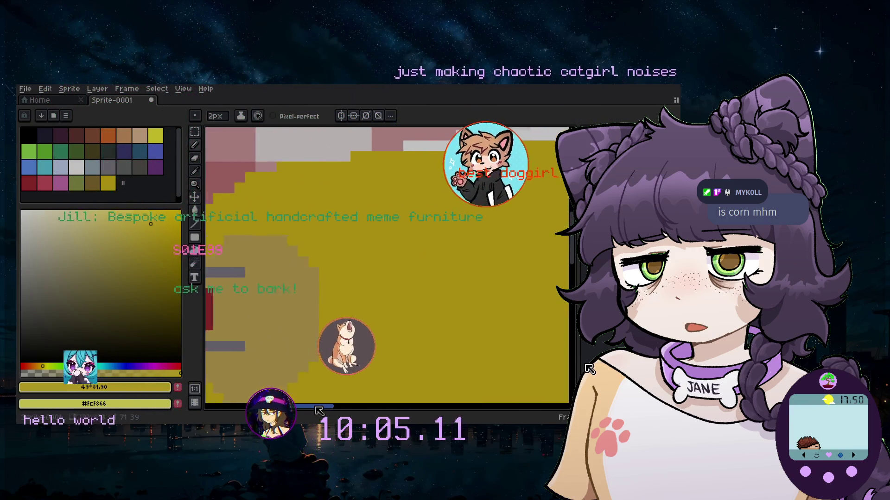
click(317, 199)
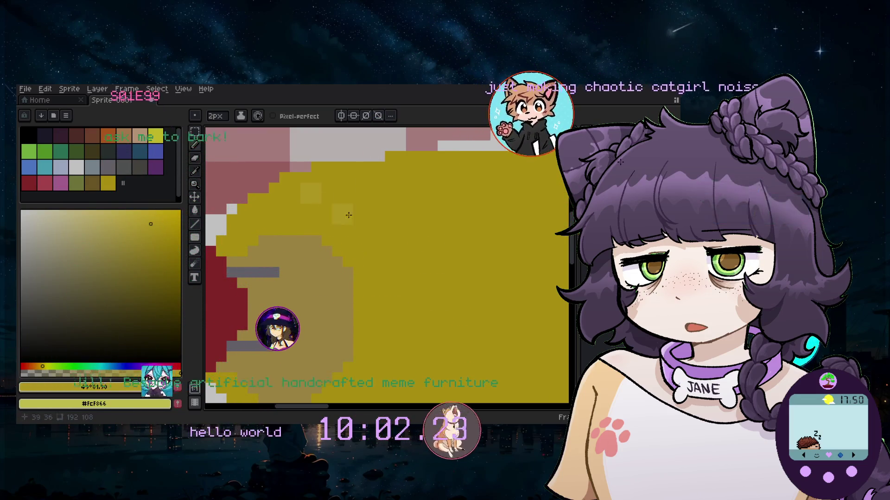
click(346, 220)
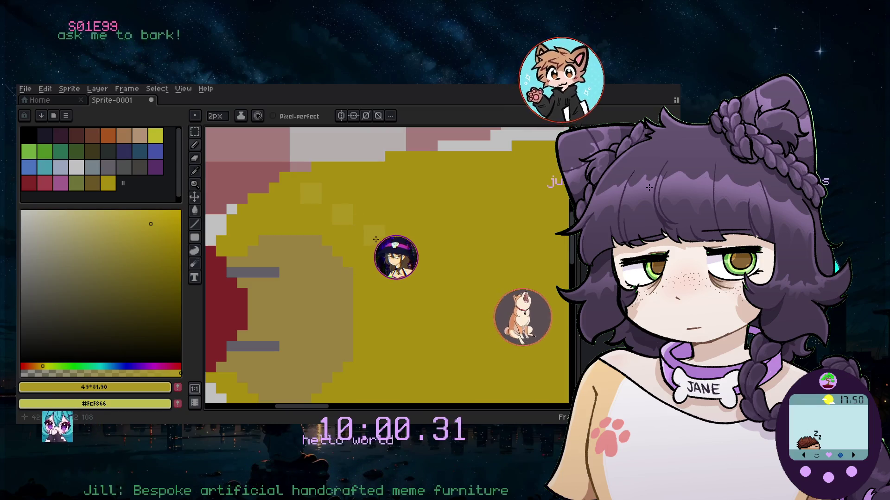
click(383, 256)
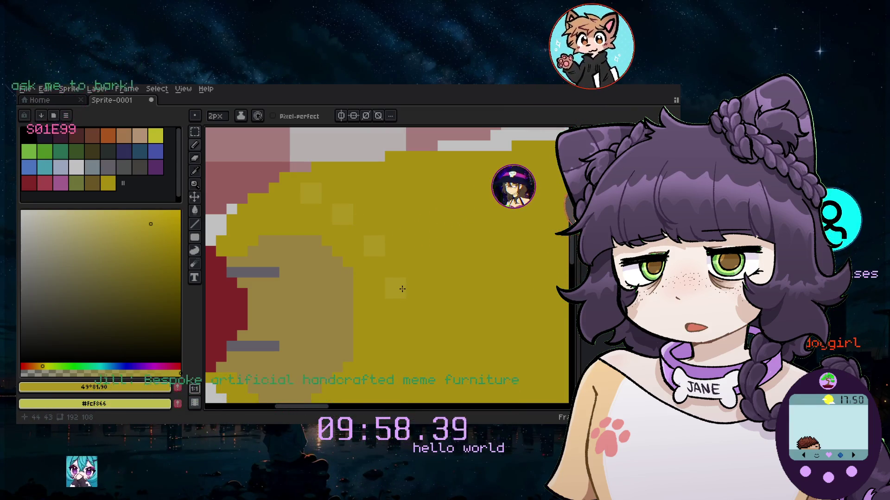
click(402, 287)
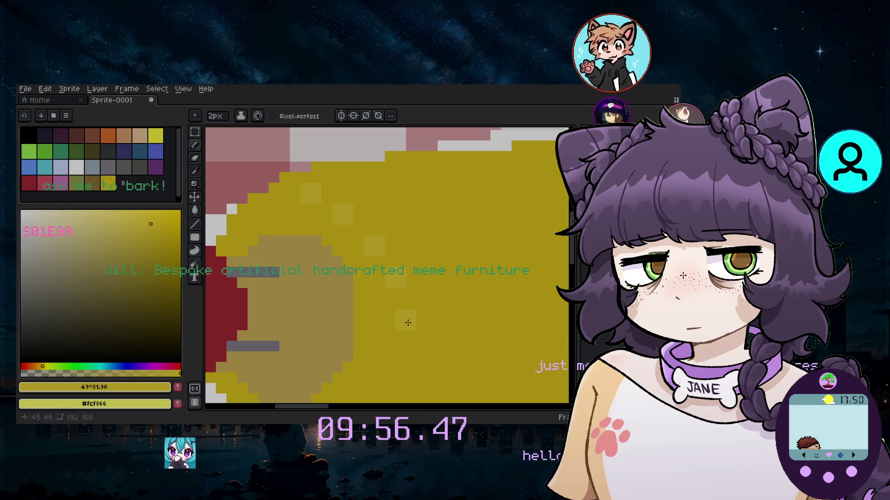
Add five more light-yellow kernel pixels across the cob's upper area
scroll(430, 338, down, 3)
scroll(415, 364, up, 2)
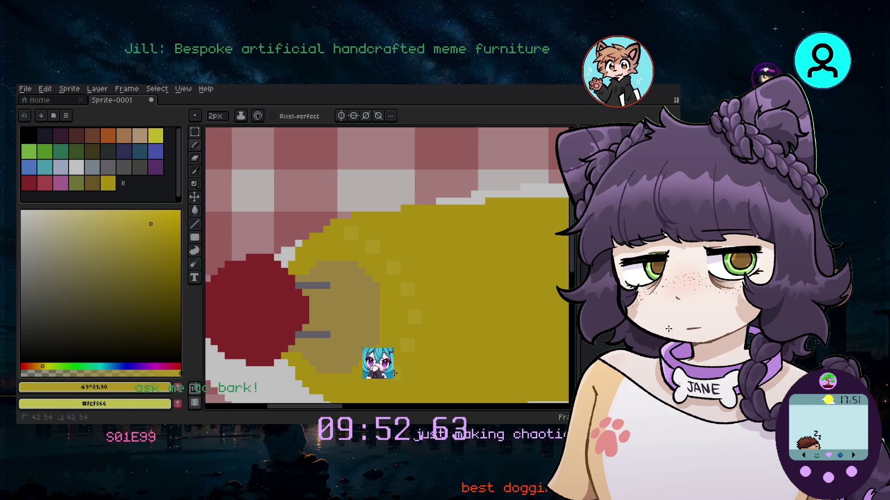
scroll(561, 287, down, 3)
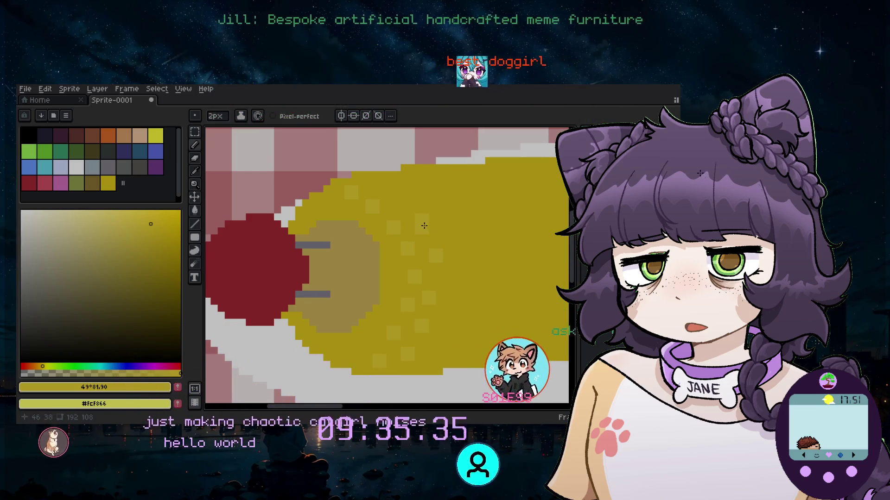
click(423, 227)
click(400, 207)
click(379, 186)
click(408, 185)
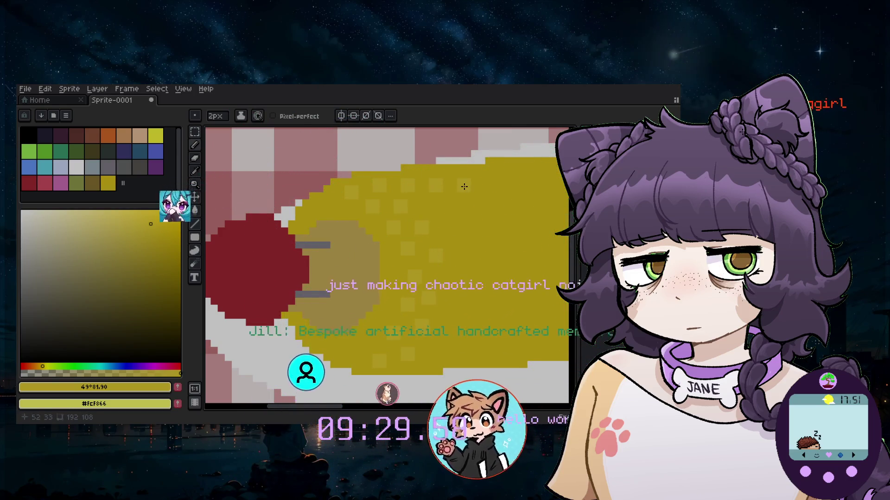
click(493, 186)
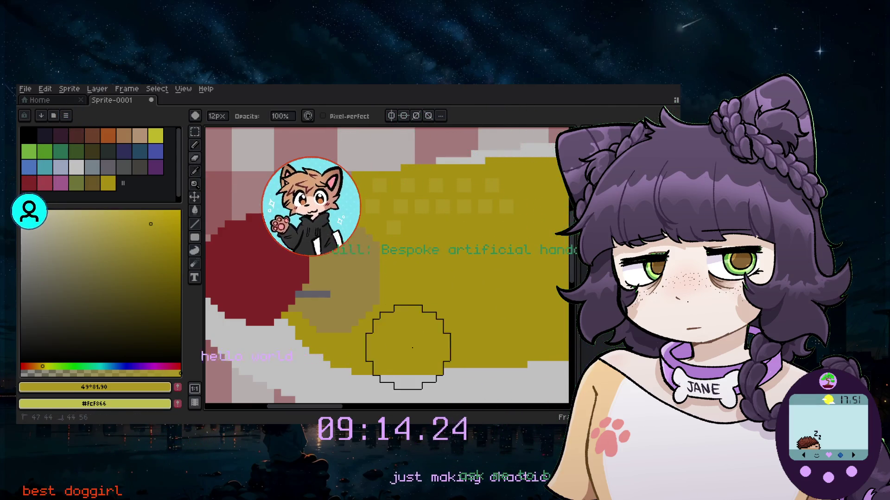
Select the pencil tool for small 2px pixel drawing
click(193, 147)
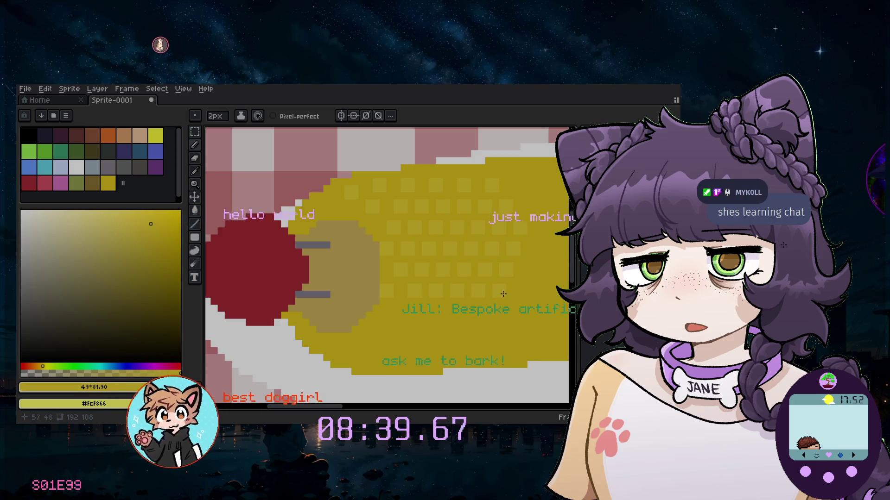
Select the block of kernel squares, shift it down and left on the cob, then deselect
click(194, 131)
drag(250, 163, 543, 335)
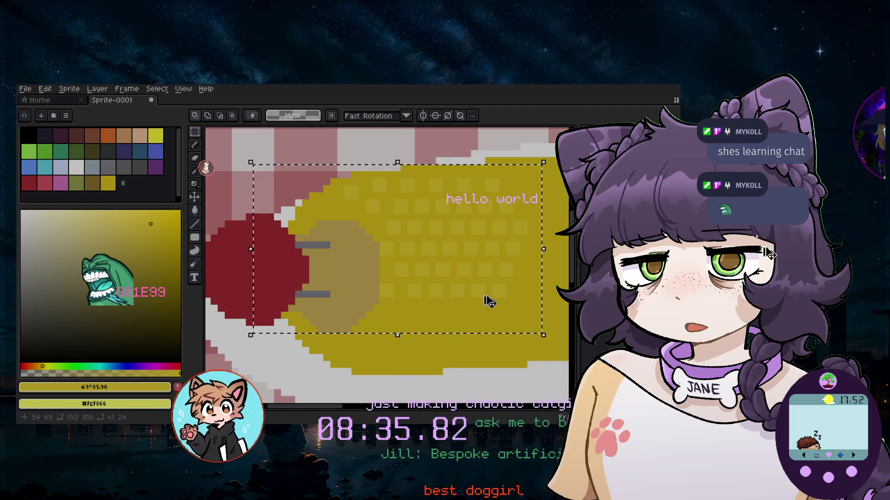
mouse_move(437, 254)
mouse_down()
mouse_move(421, 397)
mouse_move(445, 393)
mouse_up()
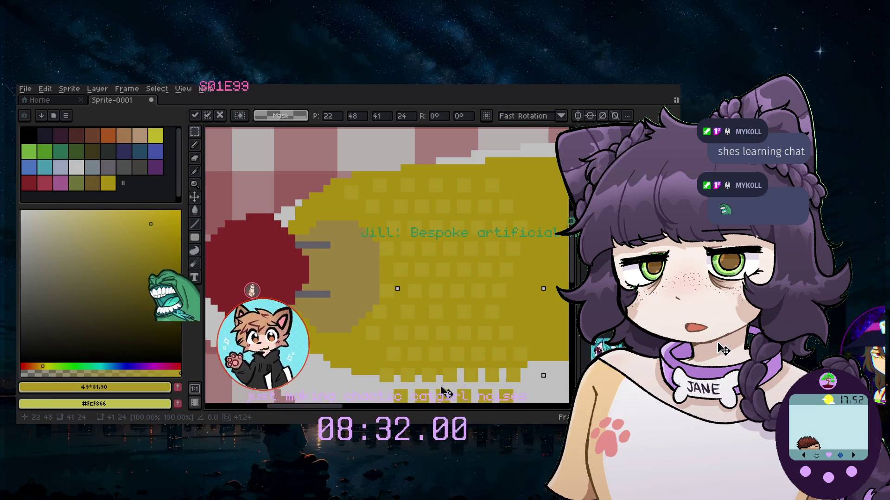
scroll(490, 392, down, 2)
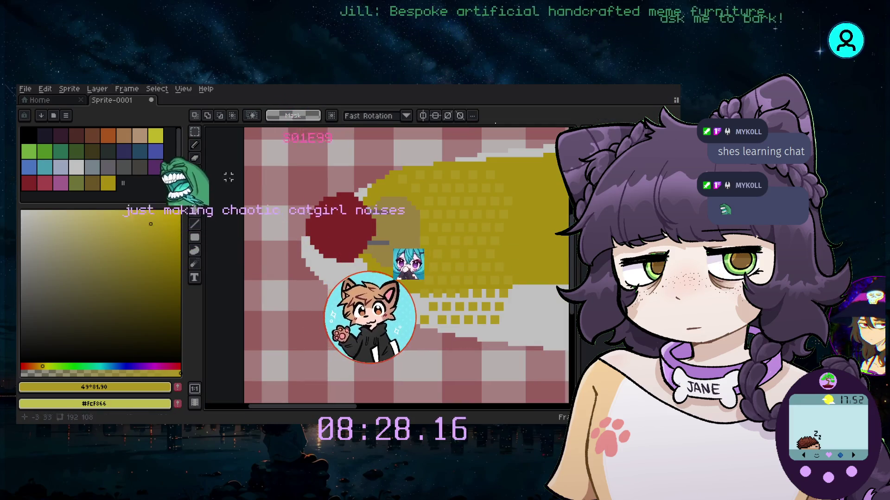
key(ctrl+d)
key(b)
scroll(437, 349, up, 1)
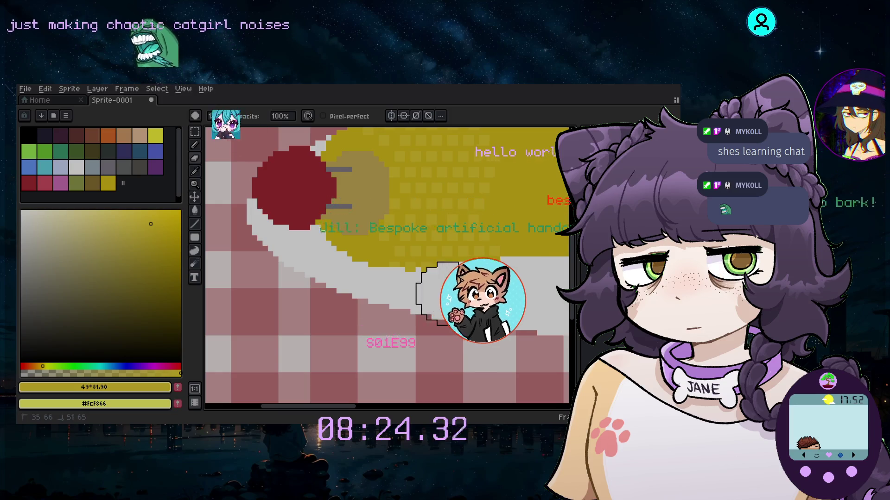
With the Pencil, sample the corn's yellow and dab a shading pixel on a kernel
scroll(441, 318, down, 3)
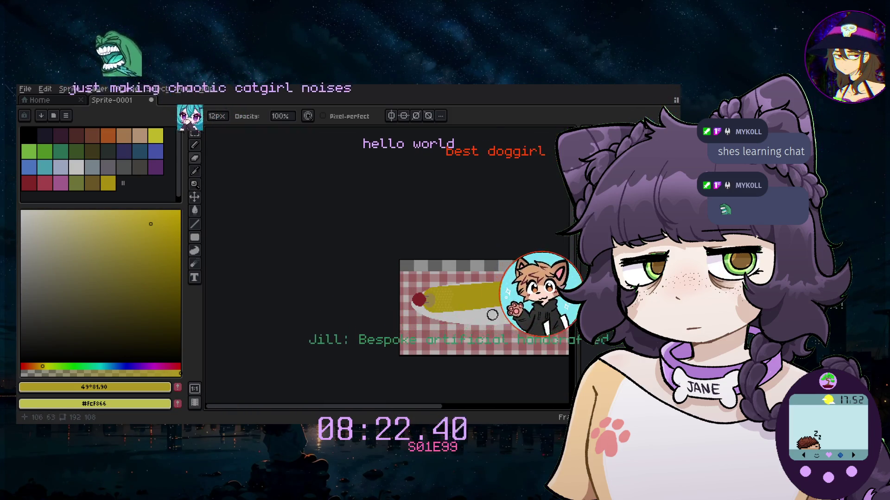
scroll(465, 272, up, 2)
scroll(510, 293, up, 1)
scroll(552, 225, up, 1)
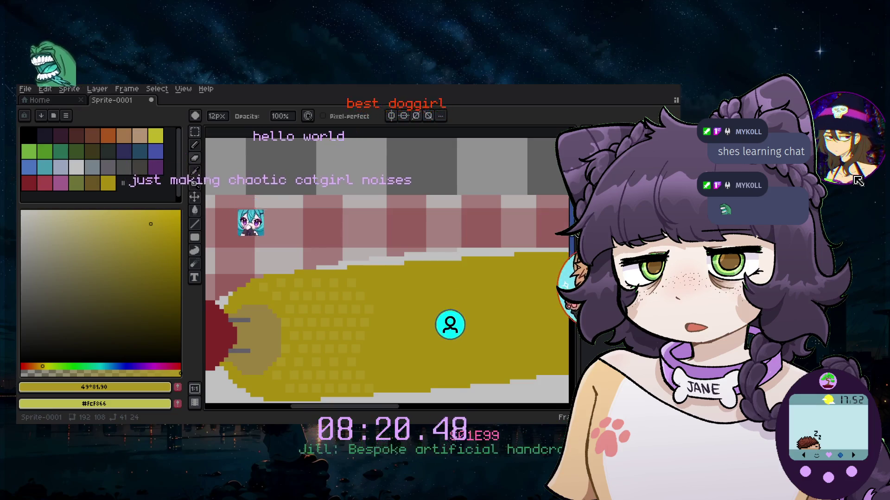
scroll(308, 268, up, 1)
click(195, 145)
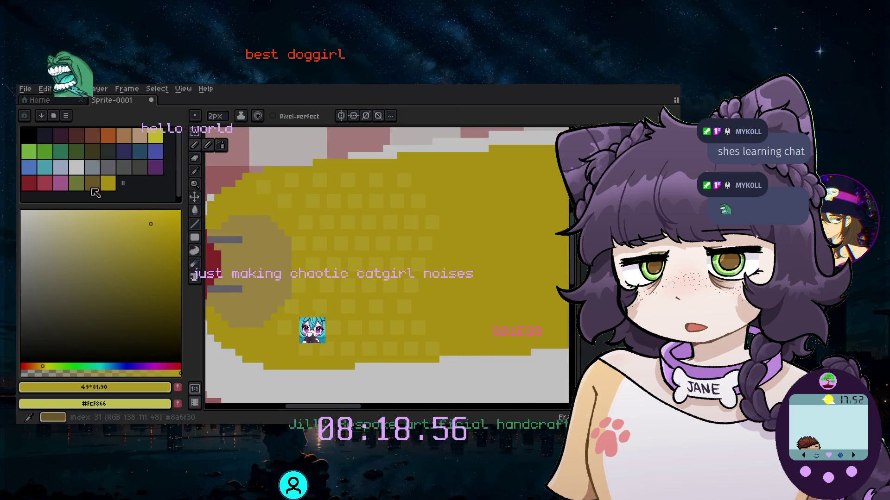
alt+click(431, 190)
scroll(417, 208, up, 1)
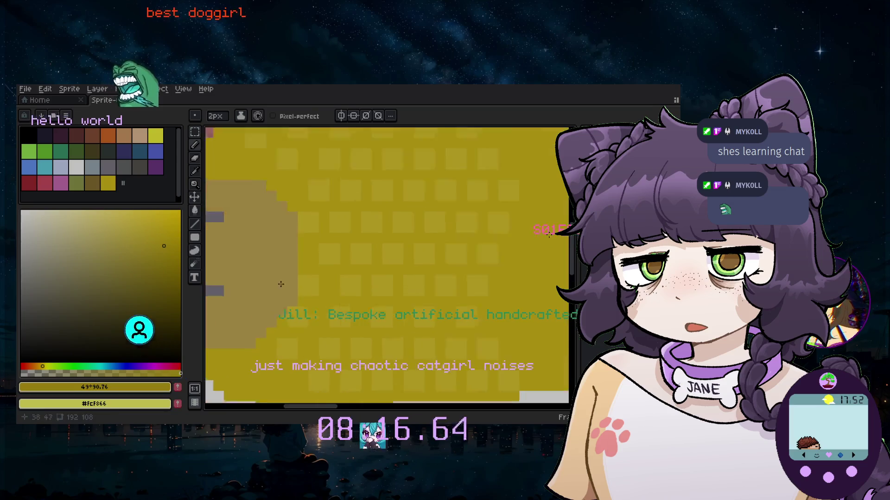
scroll(394, 231, up, 1)
scroll(379, 250, up, 1)
click(360, 246)
Add two more shading pixels to the right, then undo that stroke
scroll(360, 245, down, 3)
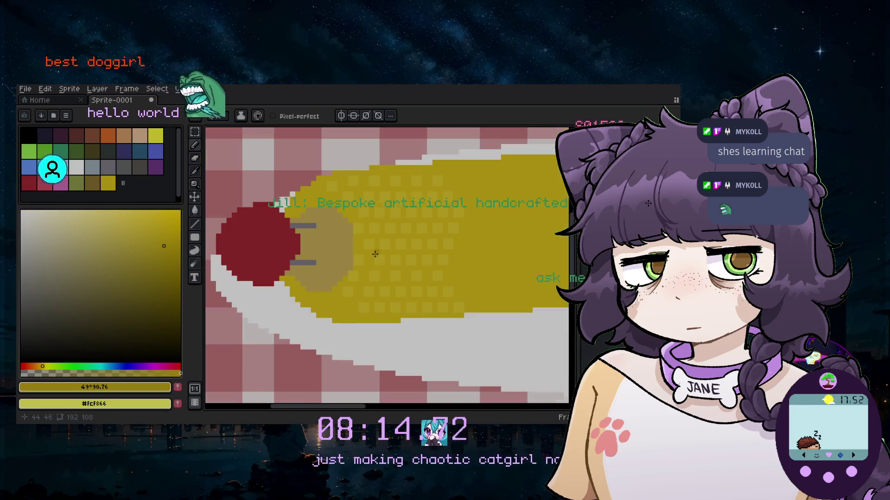
scroll(369, 253, up, 1)
scroll(359, 241, up, 1)
scroll(394, 253, up, 1)
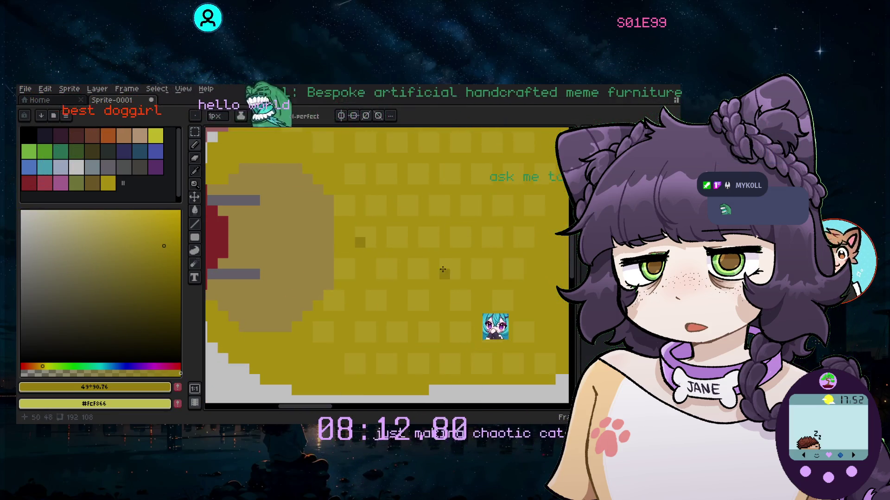
drag(392, 243, 402, 242)
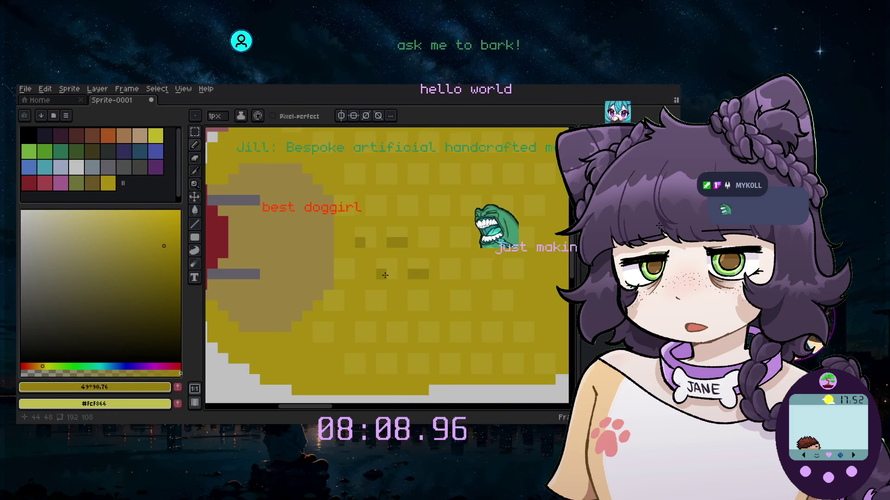
scroll(404, 295, down, 3)
scroll(423, 293, up, 2)
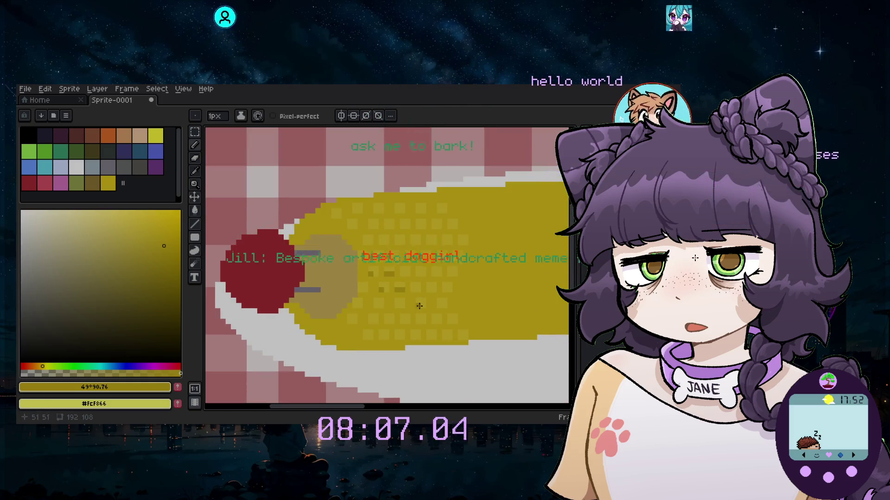
scroll(420, 306, up, 2)
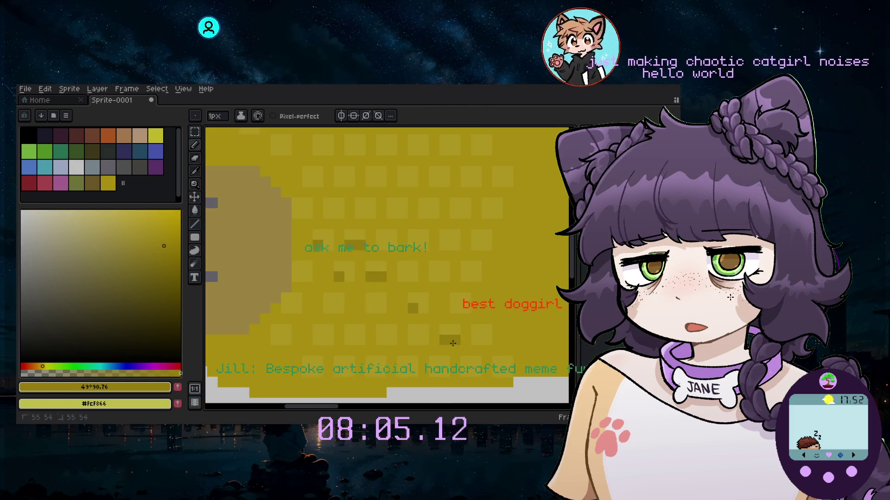
scroll(457, 193, down, 1)
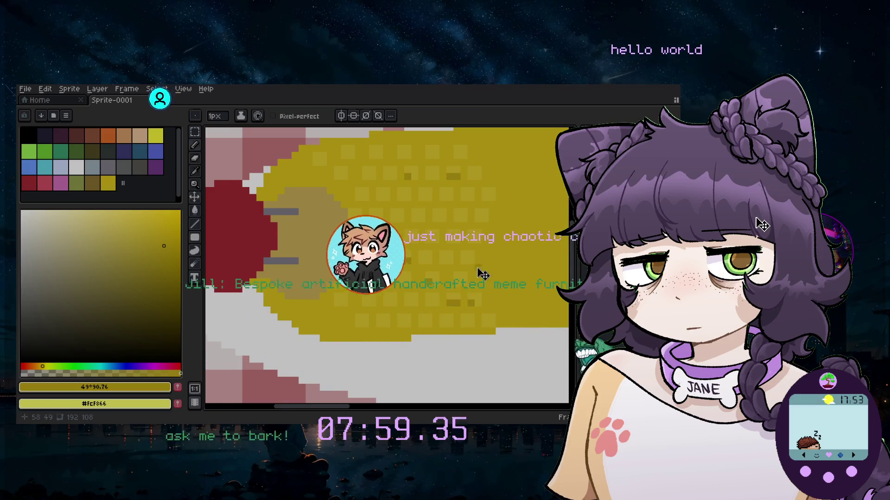
key(ctrl+z)
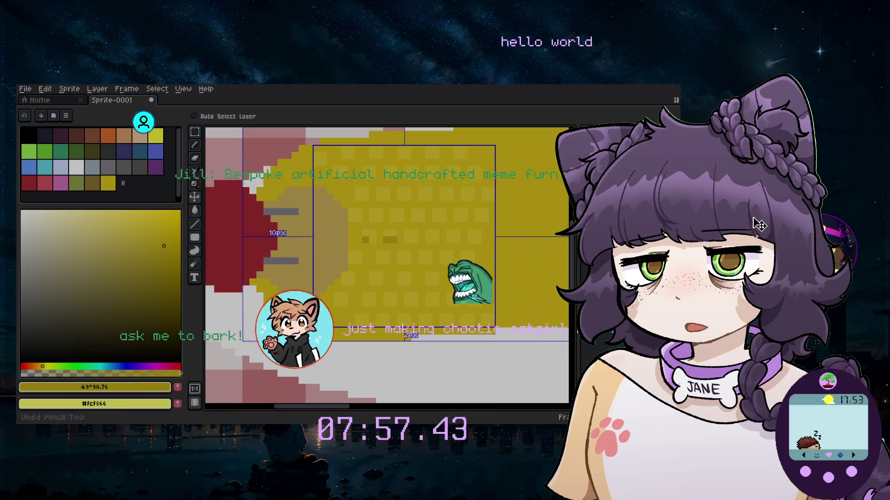
Add shading pixels beneath the kernels along the row and on the cob
click(97, 89)
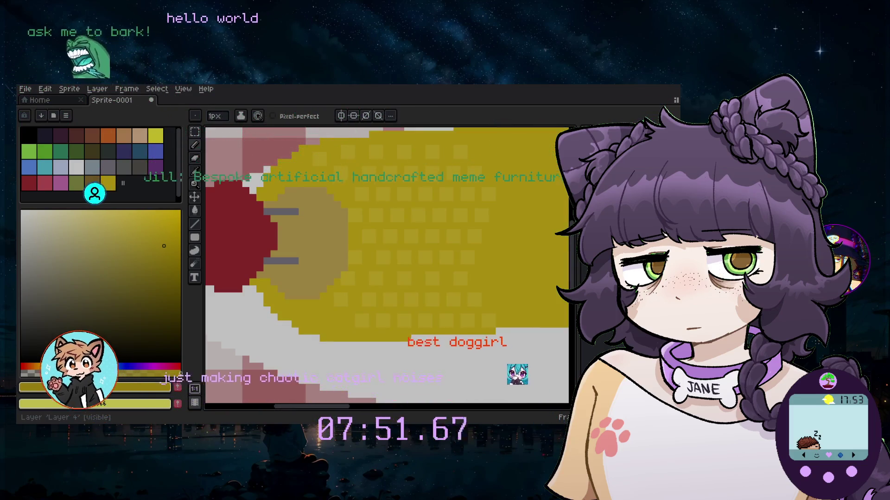
scroll(312, 148, up, 2)
click(303, 174)
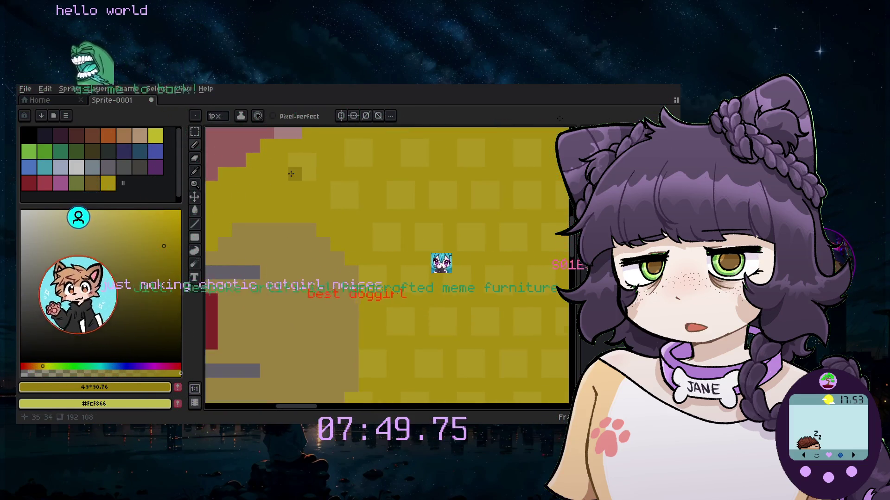
click(352, 160)
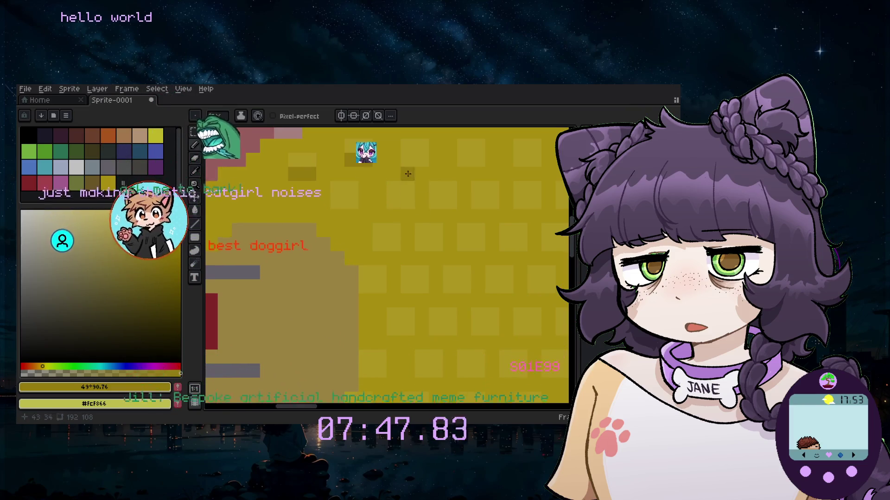
click(415, 160)
click(464, 160)
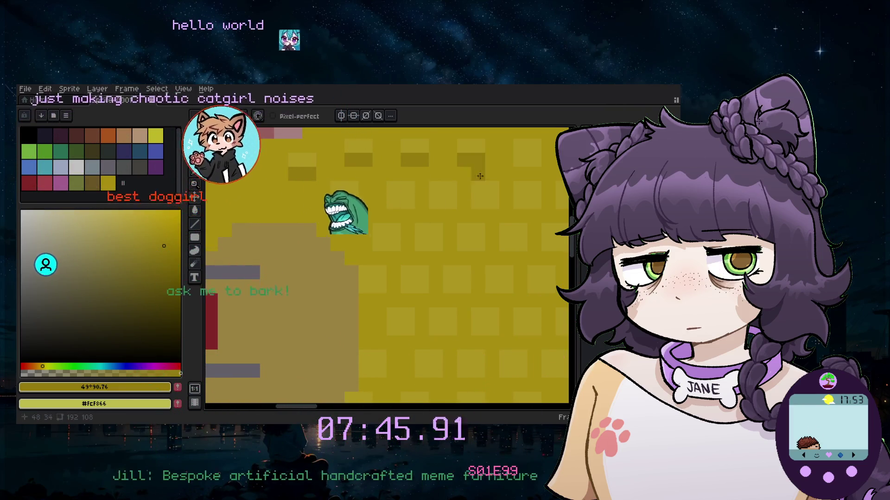
scroll(465, 163, down, 2)
scroll(456, 228, up, 1)
click(447, 227)
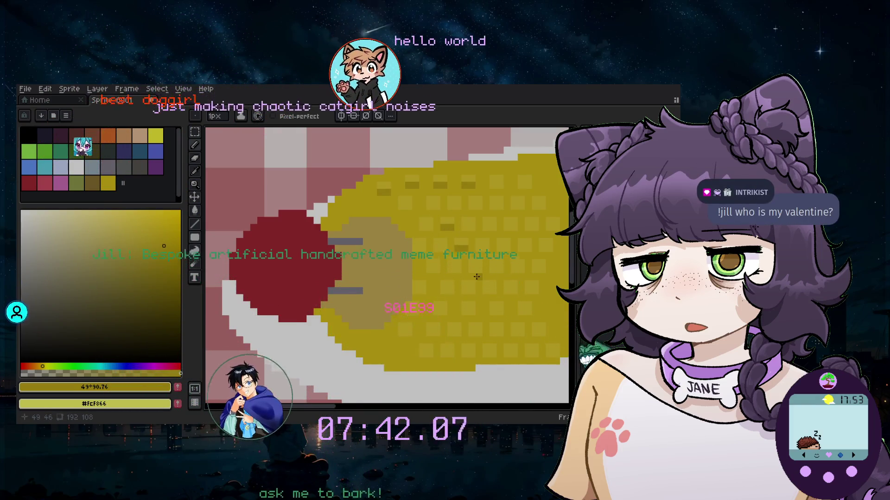
Pick a lighter yellow and paint a first highlight on a kernel
scroll(470, 301, down, 3)
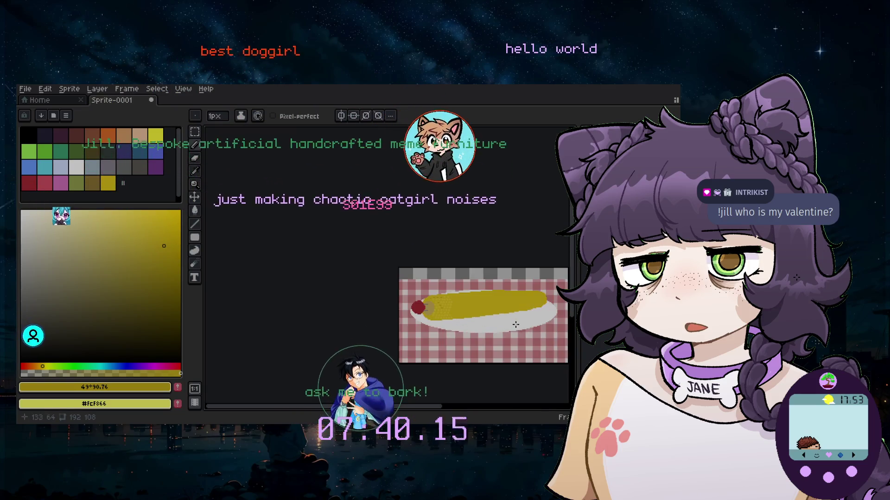
scroll(513, 319, right, 3)
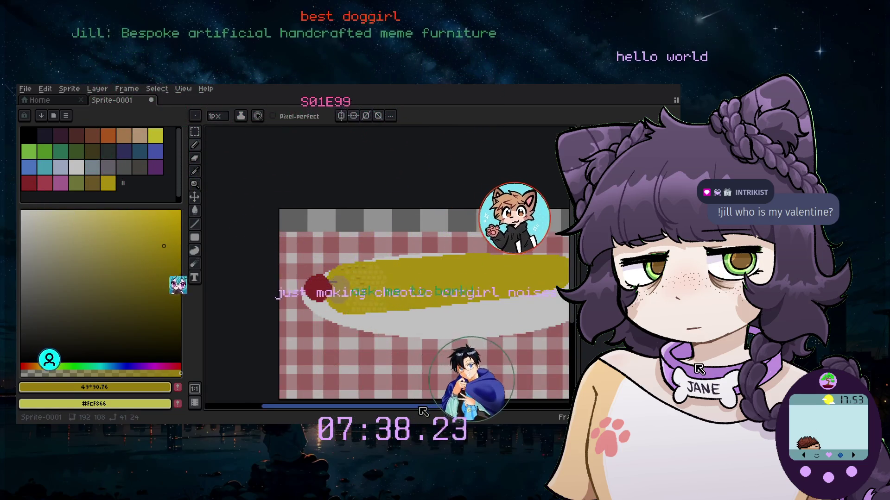
scroll(361, 301, right, 1)
scroll(361, 302, up, 1)
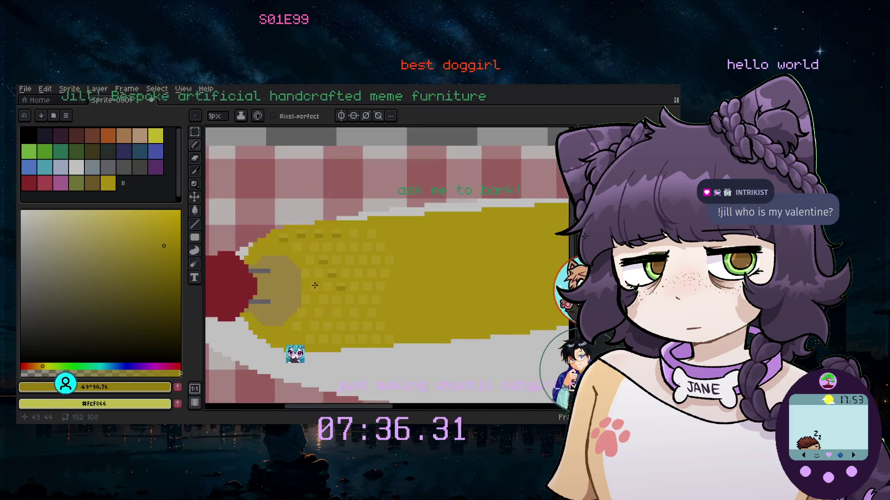
scroll(354, 281, up, 2)
scroll(339, 271, up, 1)
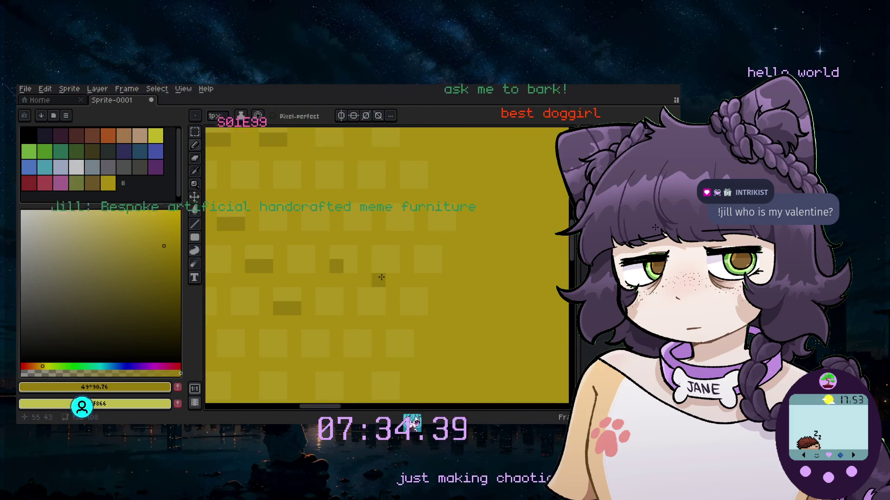
scroll(396, 270, down, 3)
scroll(379, 320, up, 3)
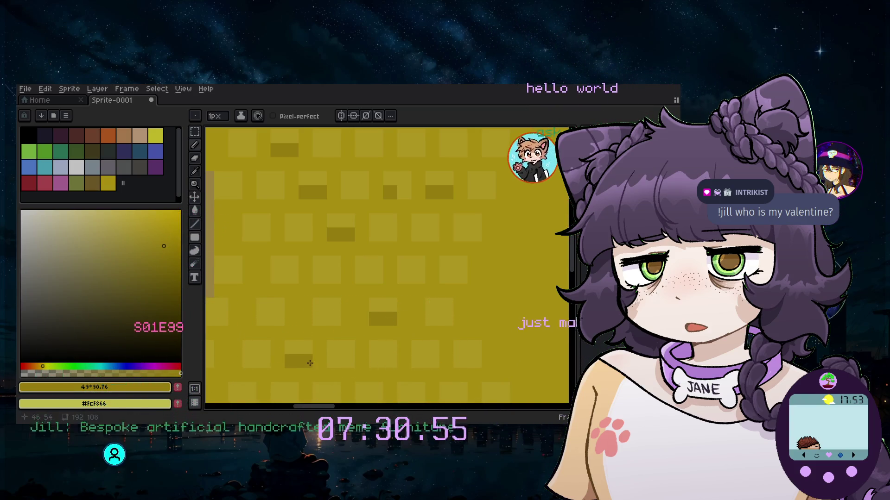
scroll(297, 352, down, 2)
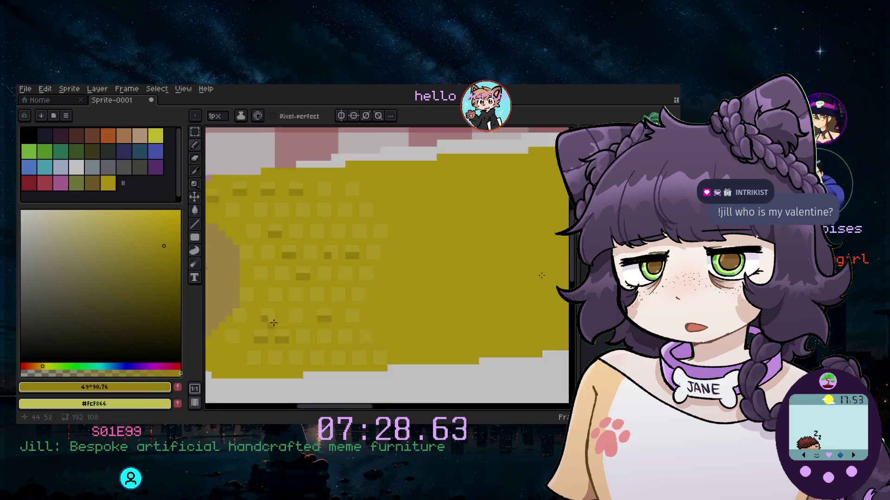
scroll(323, 343, up, 1)
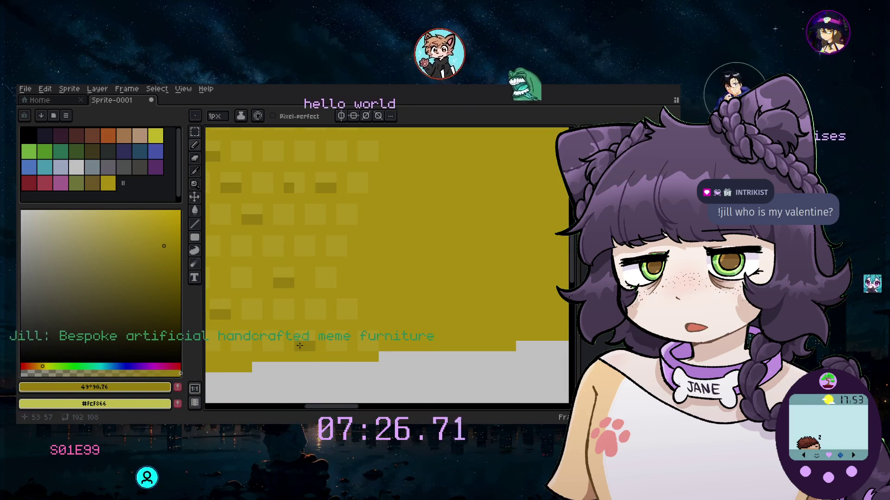
scroll(239, 214, down, 2)
scroll(239, 214, up, 1)
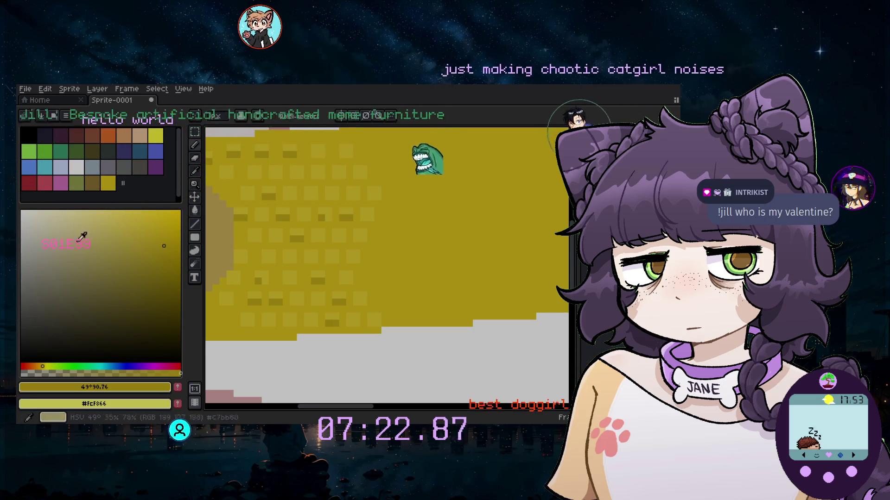
click(140, 215)
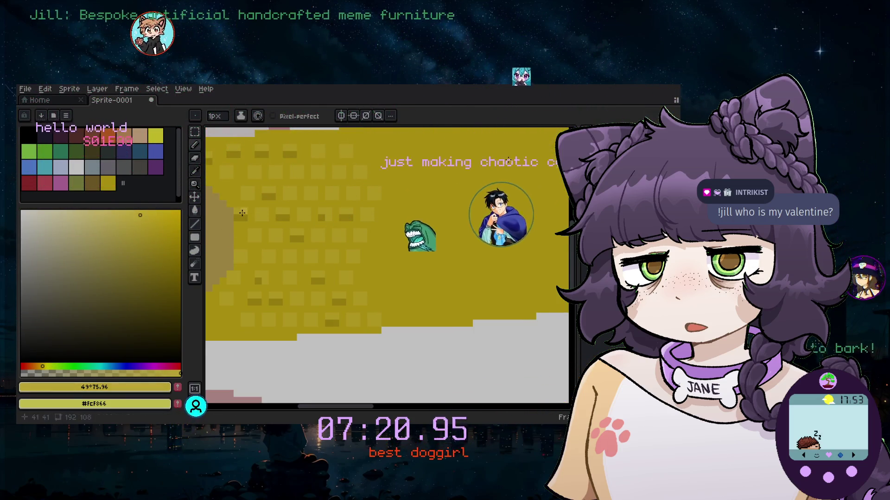
drag(242, 213, 380, 228)
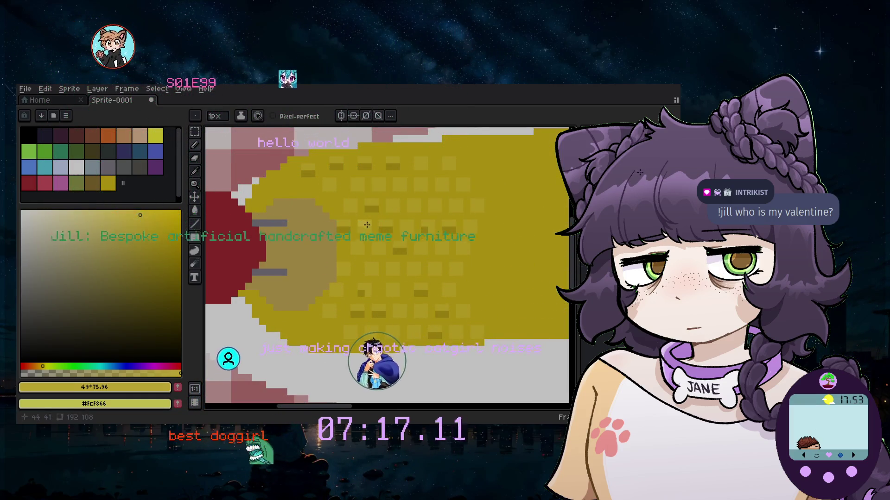
click(365, 227)
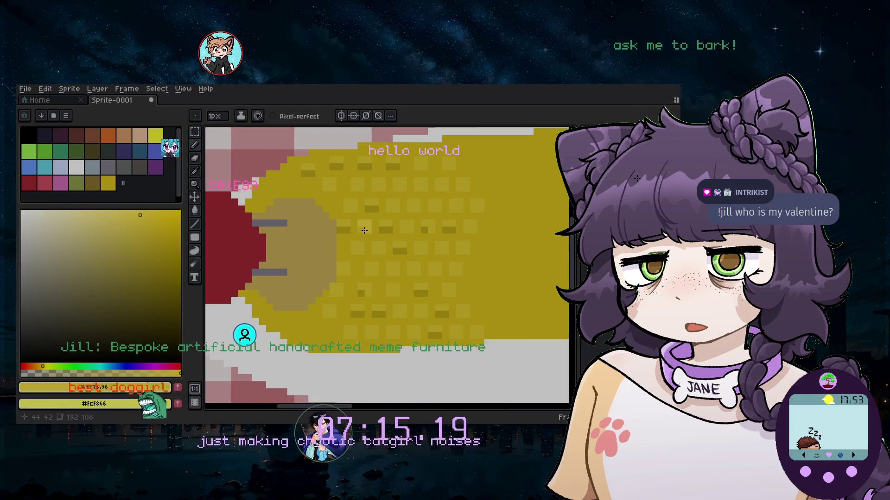
Paint another light-yellow highlight on a kernel and zoom out
click(403, 251)
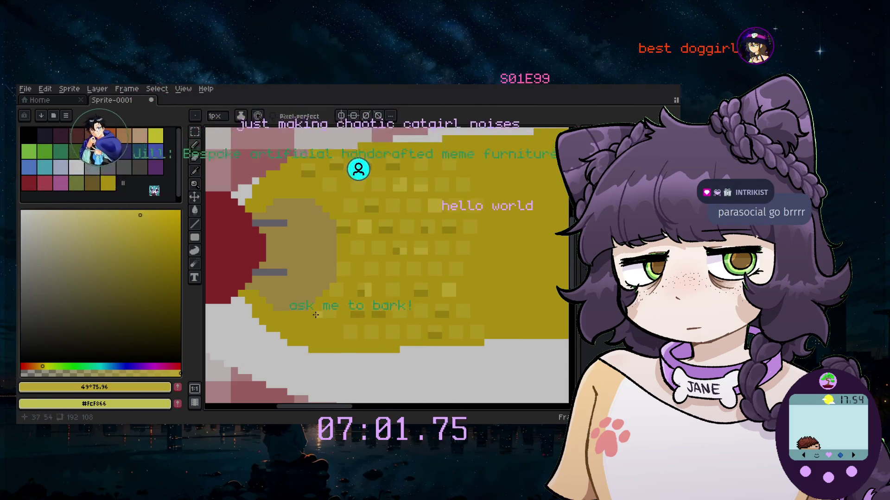
scroll(329, 317, down, 5)
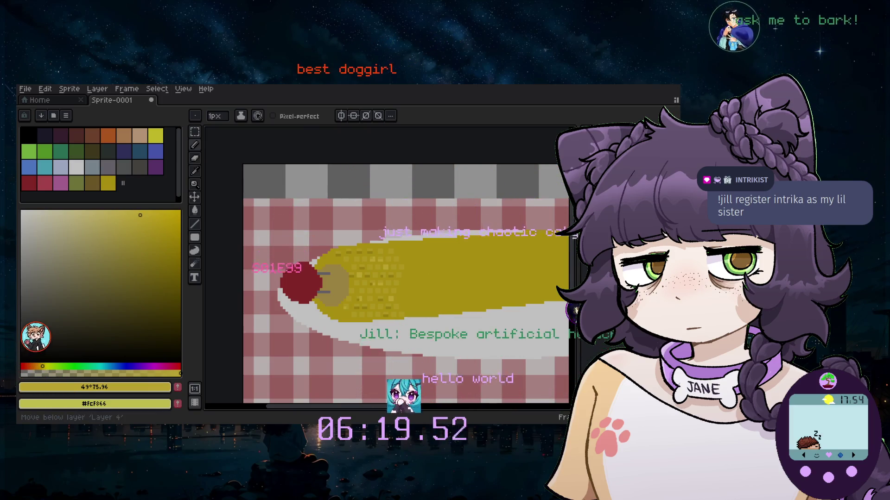
scroll(339, 245, up, 1)
click(195, 131)
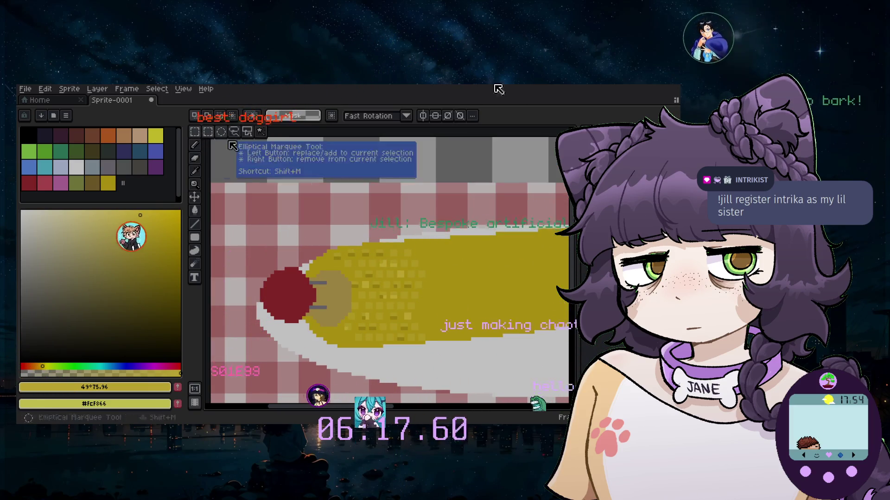
click(479, 303)
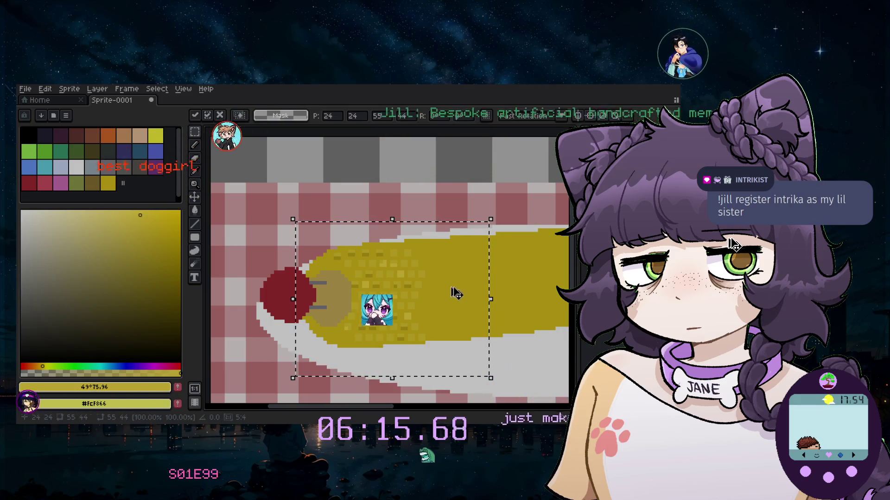
key(Escape)
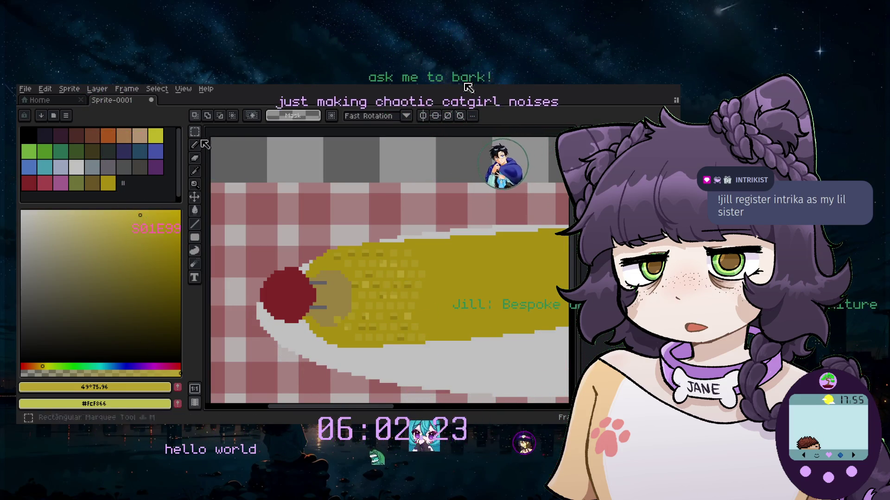
click(195, 198)
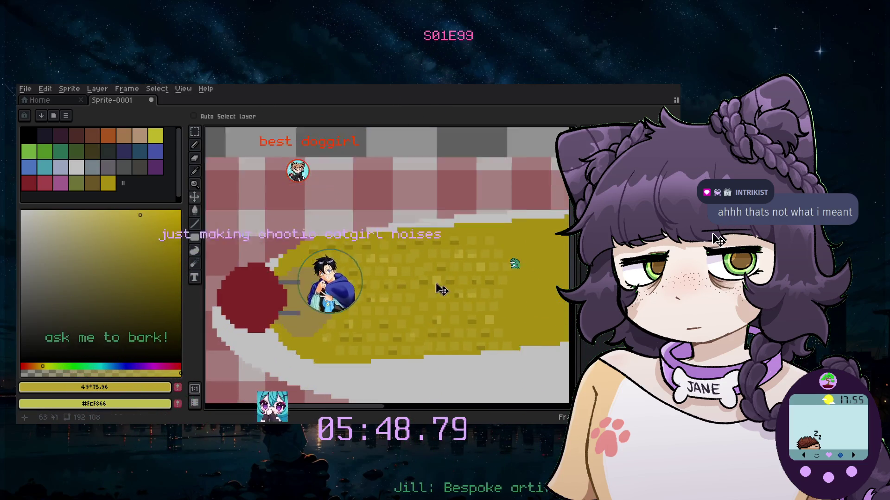
Marquee-select a section of the cob and try moving it, then cancel the move
scroll(445, 287, up, 3)
scroll(355, 285, down, 2)
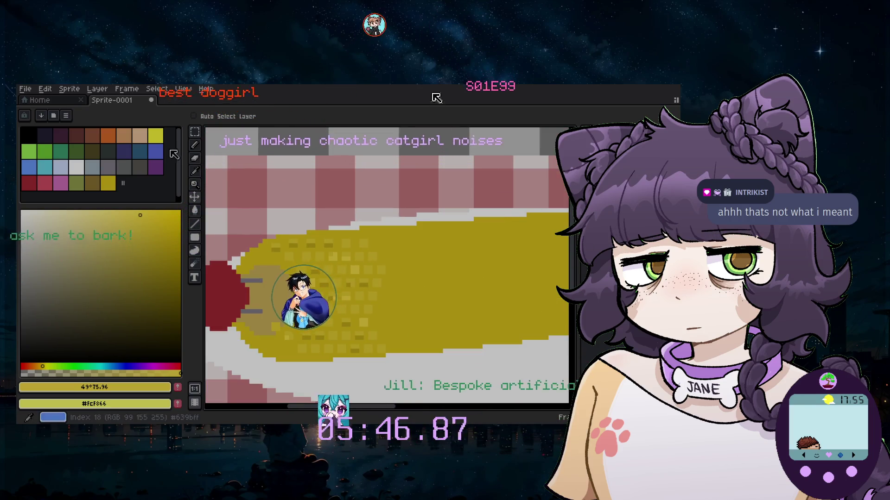
key(m)
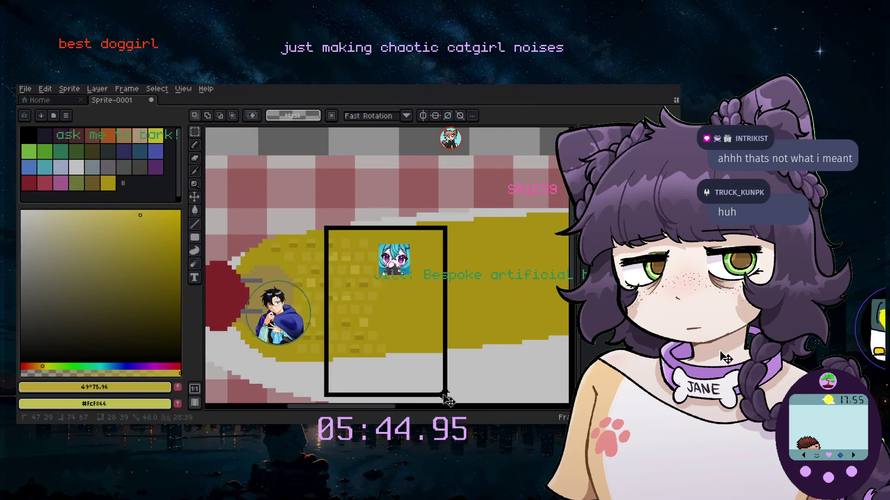
drag(357, 301, 403, 296)
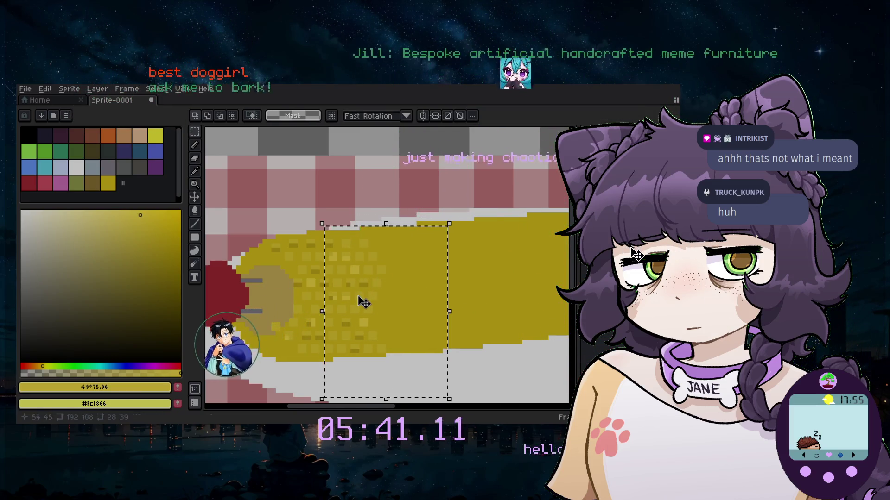
scroll(362, 301, up, 1)
drag(225, 194, 471, 391)
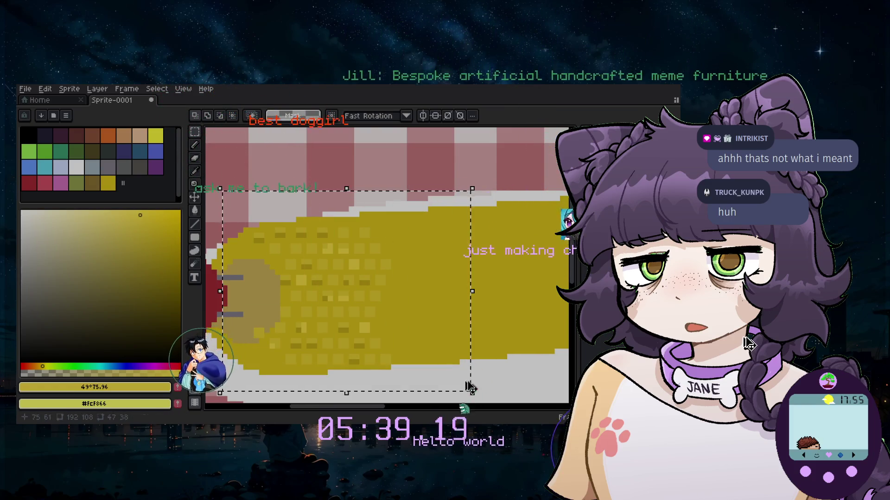
click(412, 341)
drag(436, 296, 444, 301)
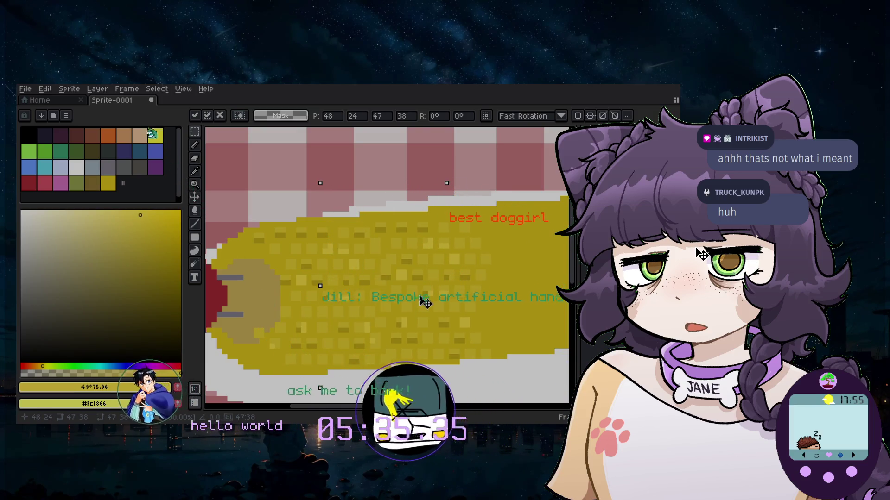
key(Escape)
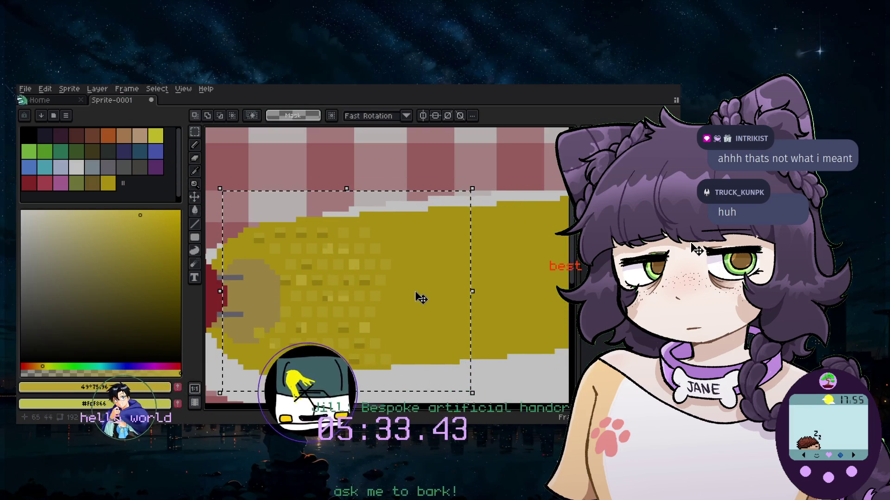
Move the cob section about 7 px right, fine-tuning its position with small nudges
click(420, 298)
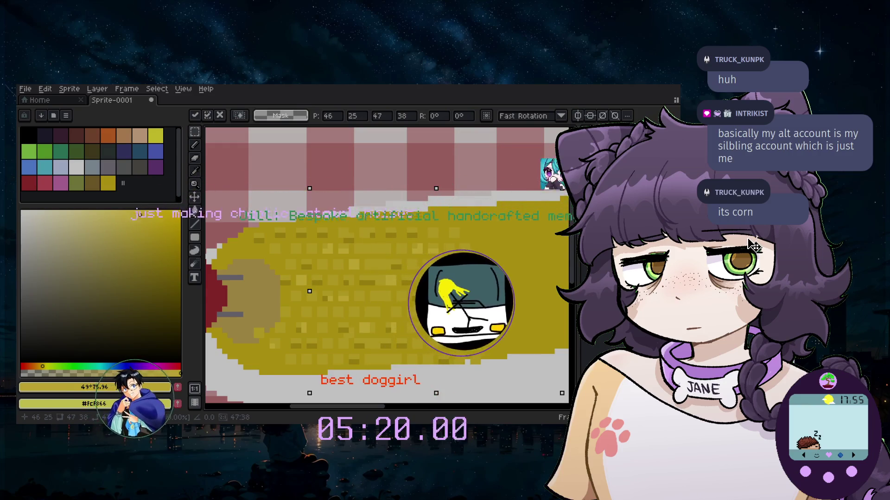
drag(456, 287, 494, 284)
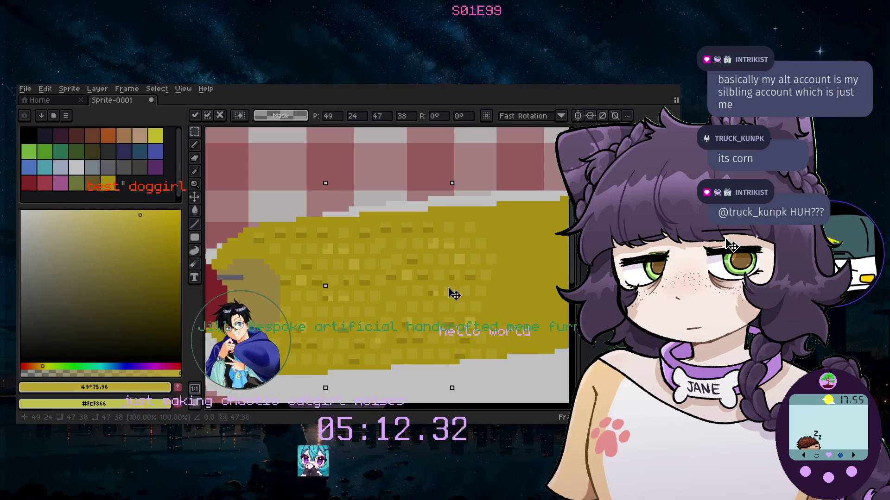
drag(448, 294, 449, 291)
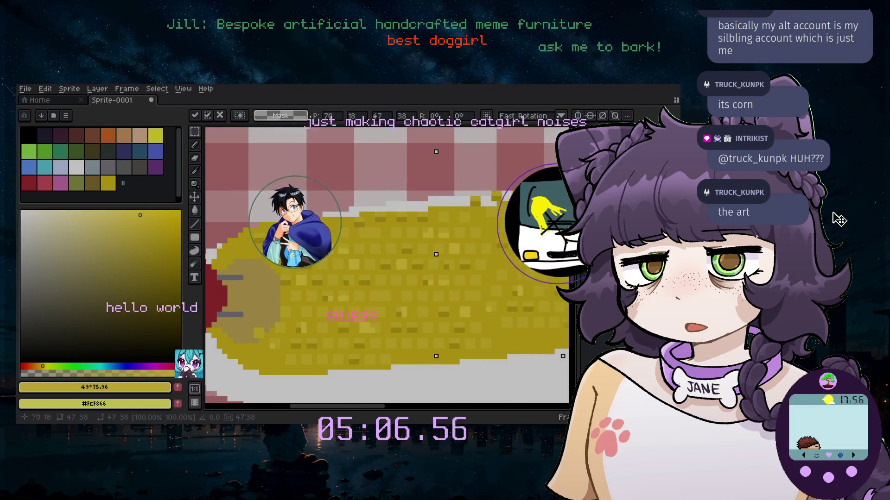
mouse_move(347, 305)
mouse_down()
mouse_move(298, 277)
mouse_move(348, 273)
mouse_up()
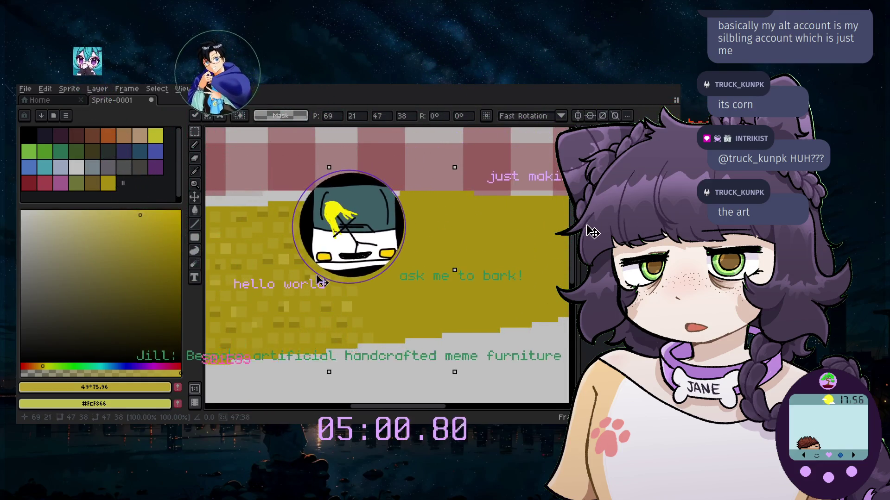
key(Up)
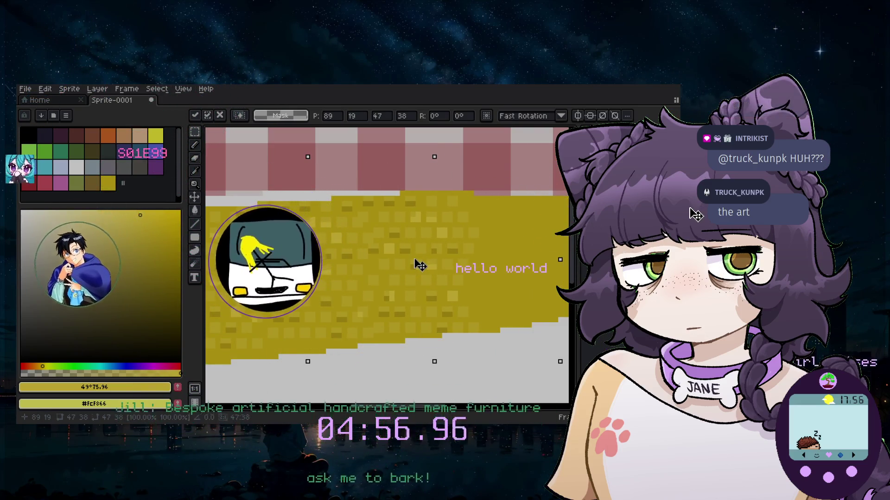
drag(427, 269, 379, 317)
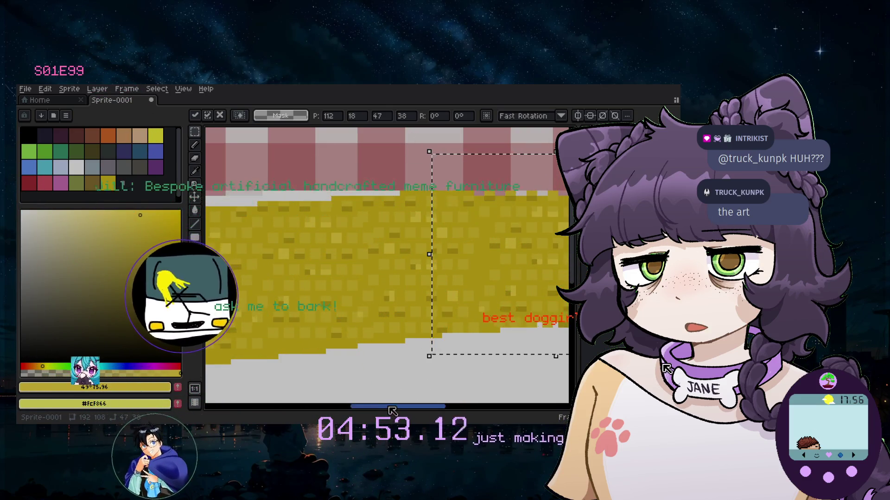
Drop the moved cob section, clear all selections and zoom out to the full sprite
drag(392, 410, 422, 410)
drag(449, 290, 510, 279)
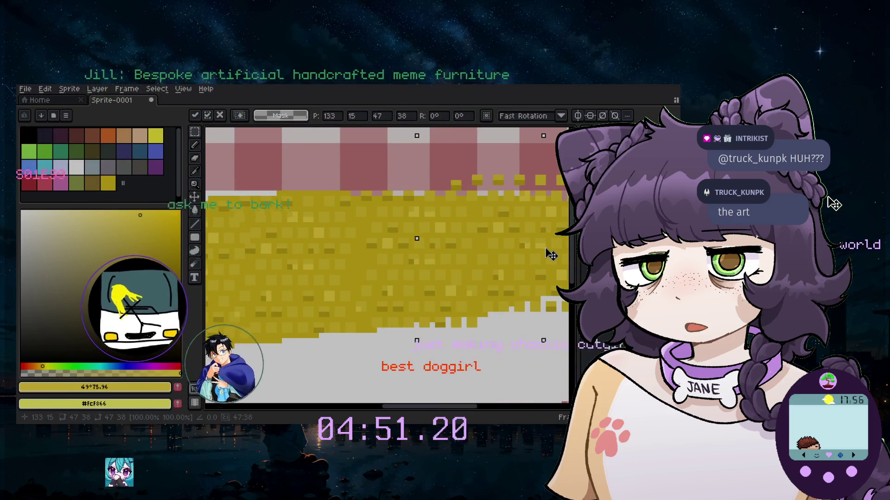
scroll(427, 393, right, 4)
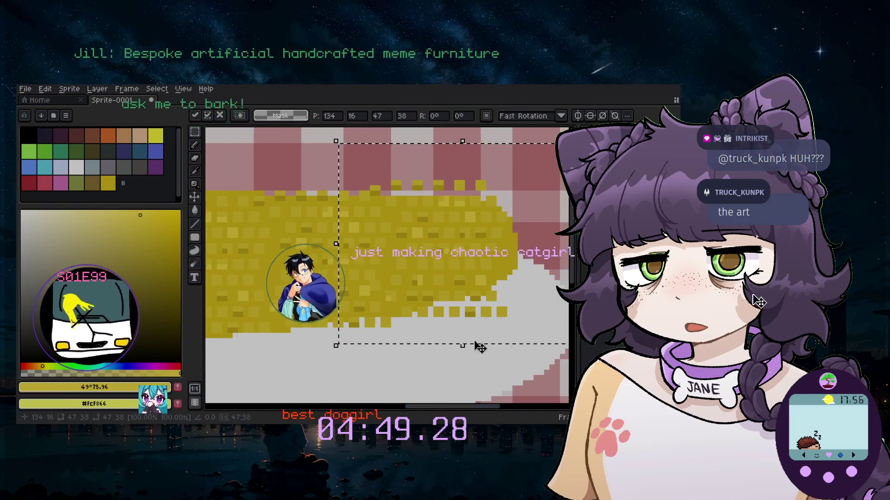
click(194, 171)
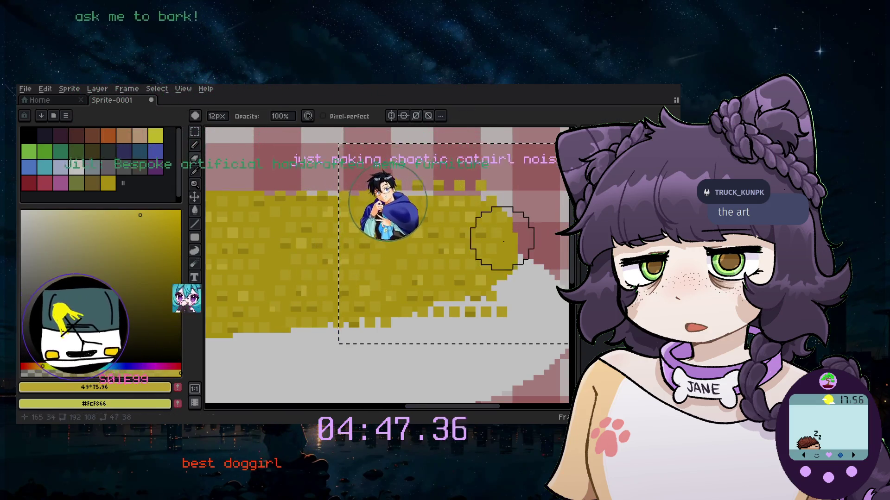
key(ctrl+d)
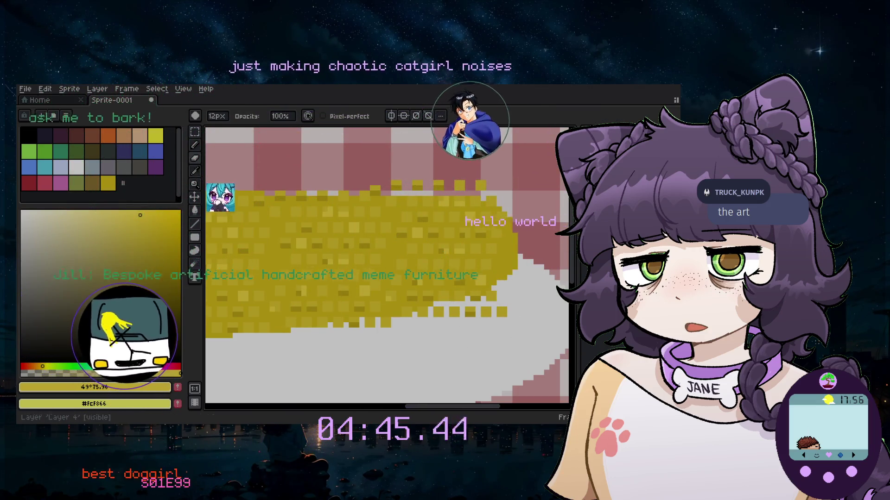
key(ctrl+shift+d)
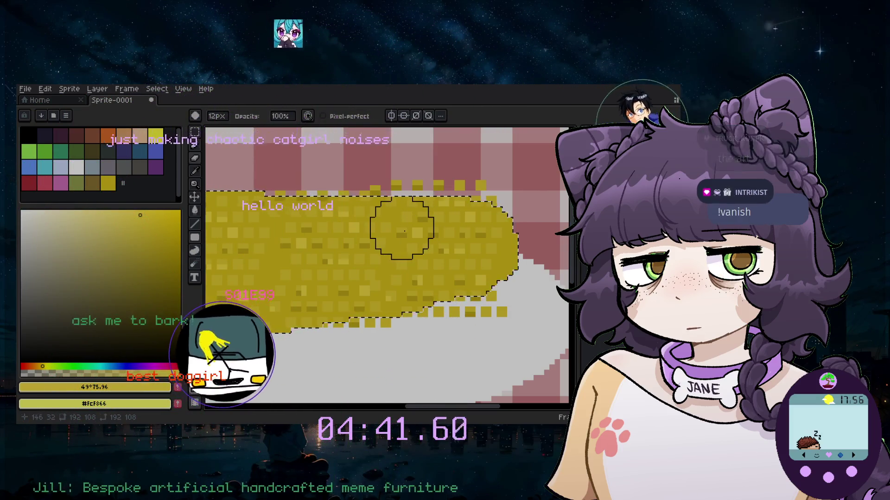
key(ctrl+d)
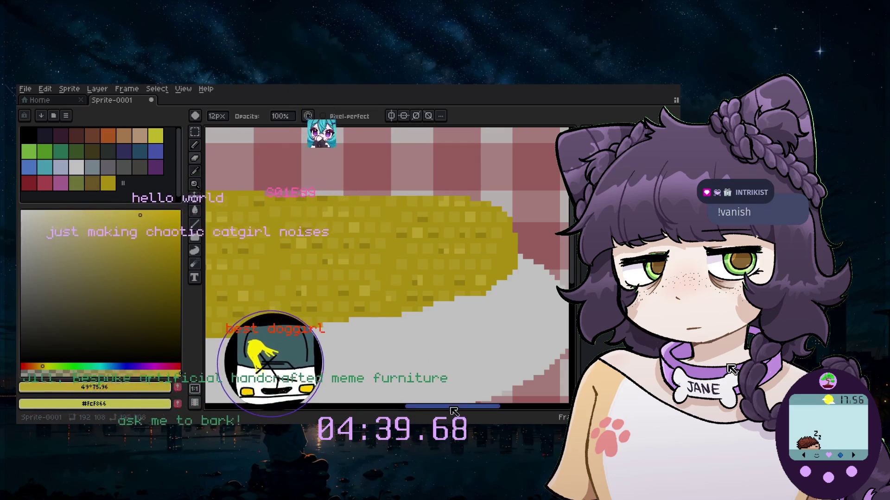
scroll(355, 315, down, 2)
scroll(355, 315, down, 2)
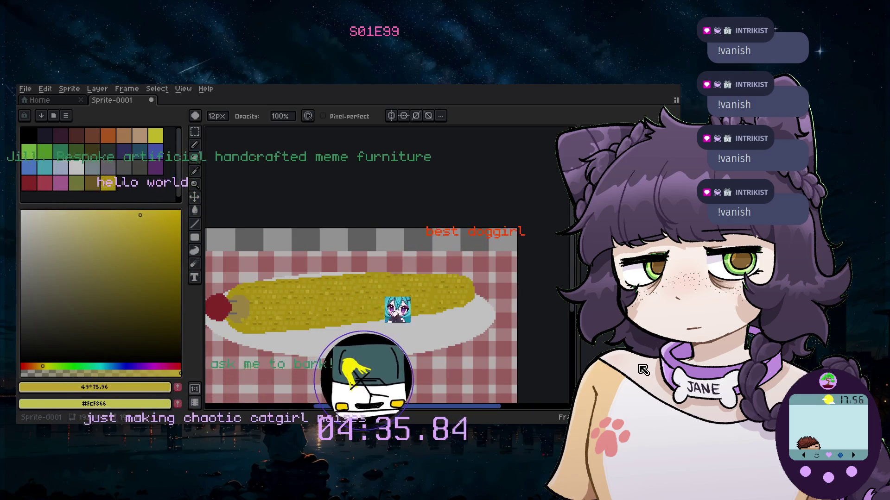
scroll(321, 345, down, 1)
scroll(321, 345, down, 1)
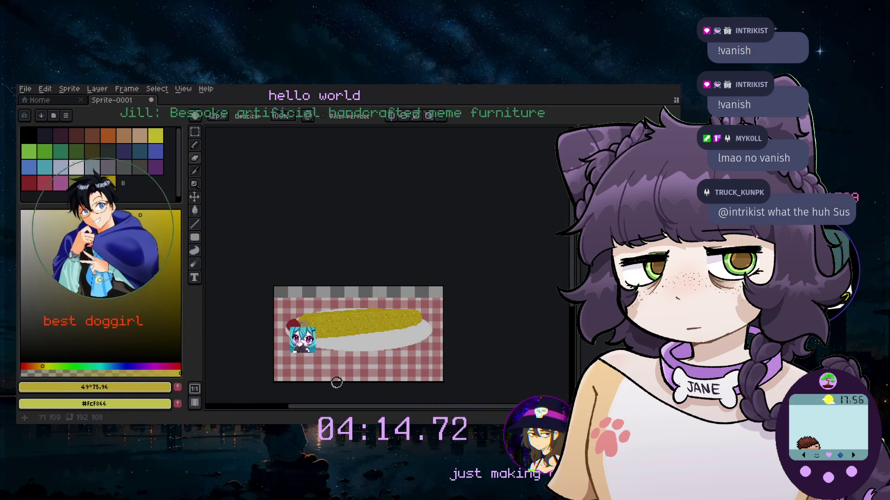
Create a new highlight layer and add the bright yellow to the palette as the current colour
scroll(364, 328, up, 5)
scroll(384, 351, down, 2)
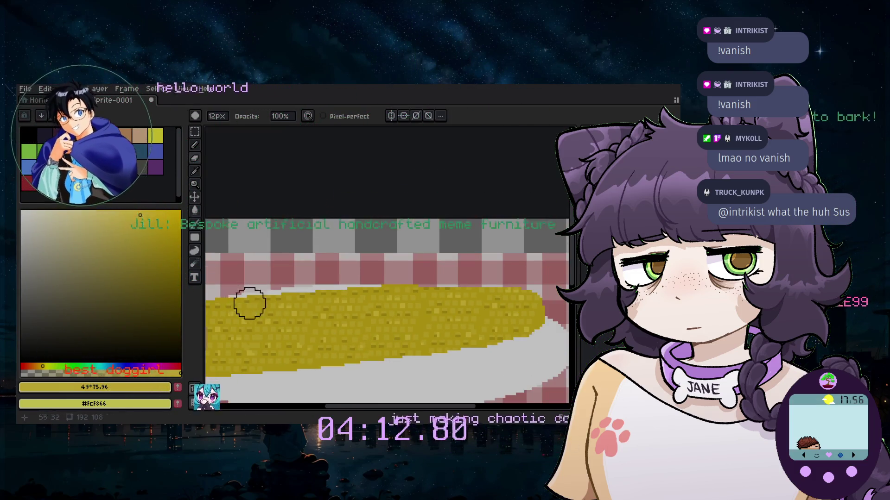
click(97, 88)
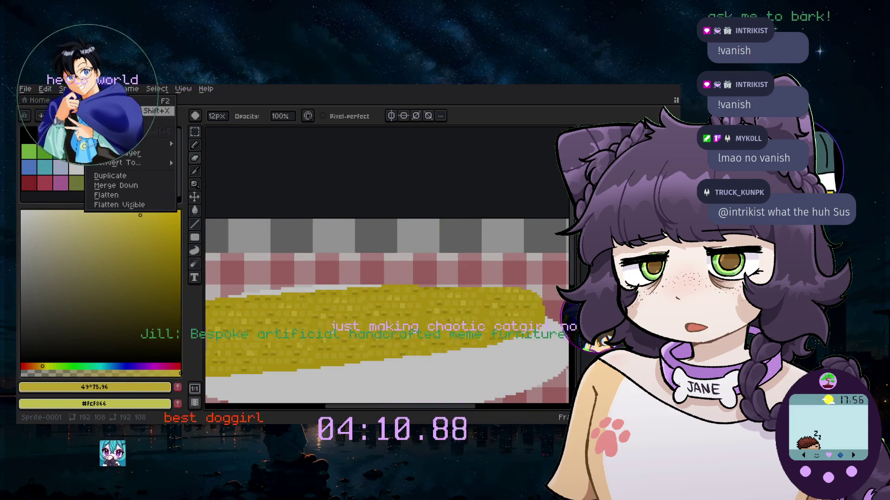
click(199, 139)
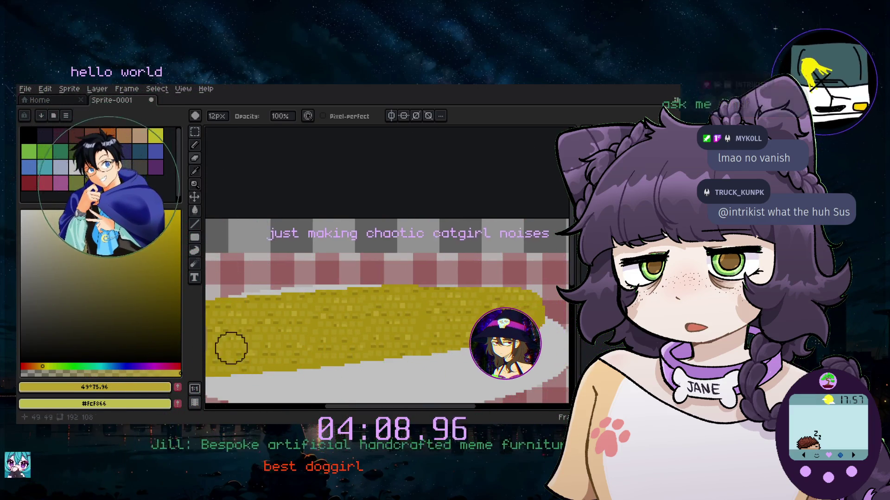
click(178, 387)
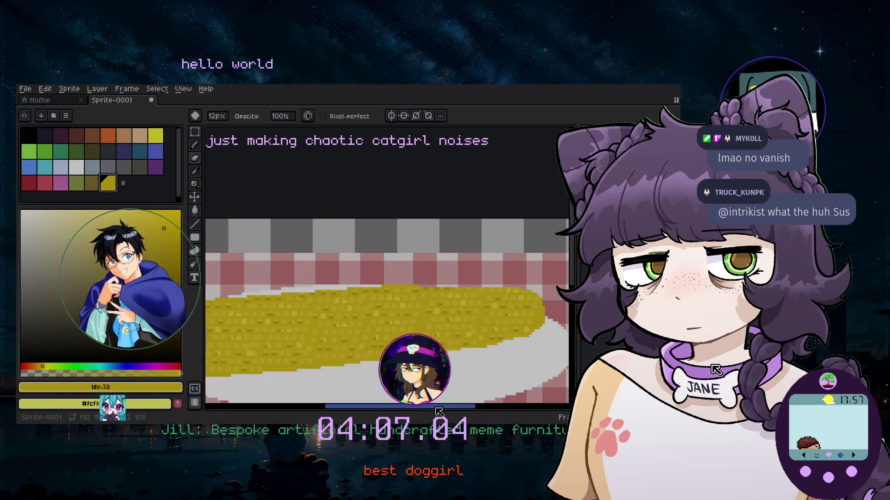
click(155, 137)
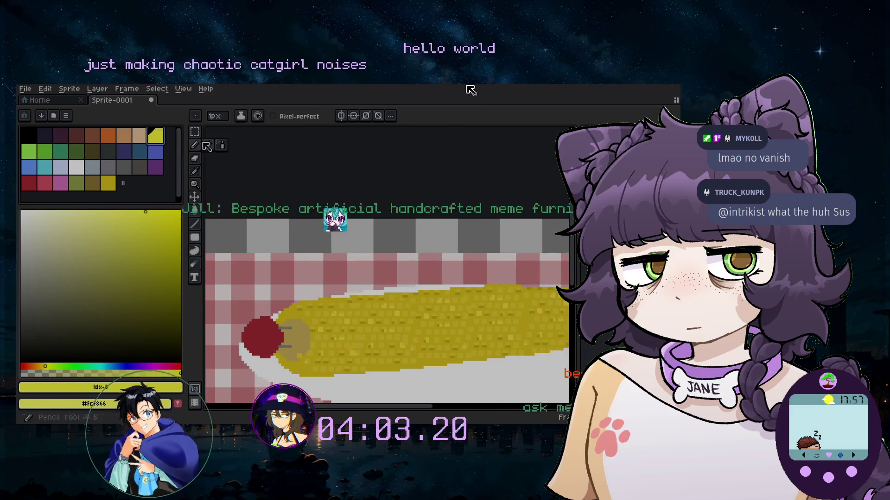
Draw a filled bright yellow rectangle on the corn, redrawing it smaller after an undo
click(192, 169)
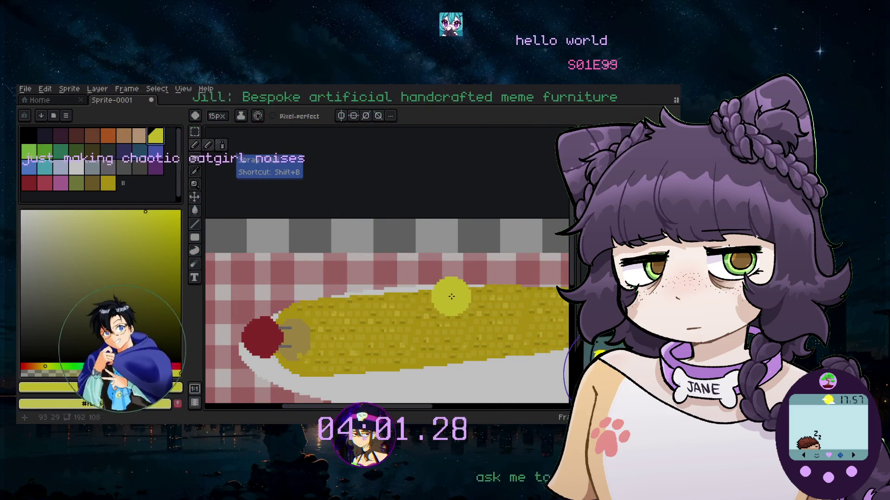
scroll(441, 296, up, 11)
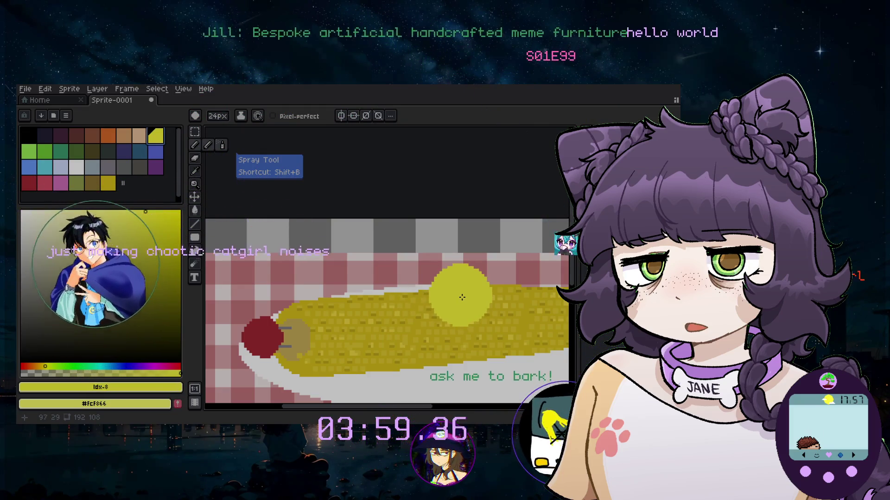
scroll(460, 299, up, 2)
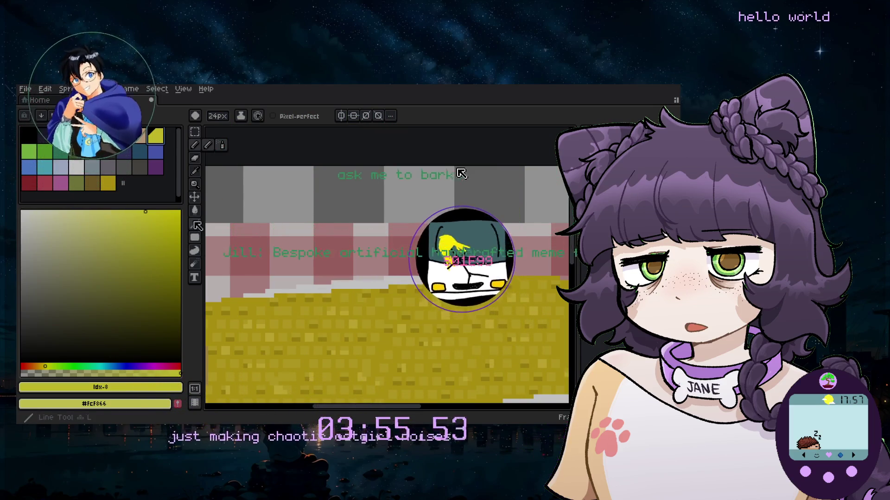
key(u)
drag(332, 278, 493, 358)
scroll(452, 377, down, 1)
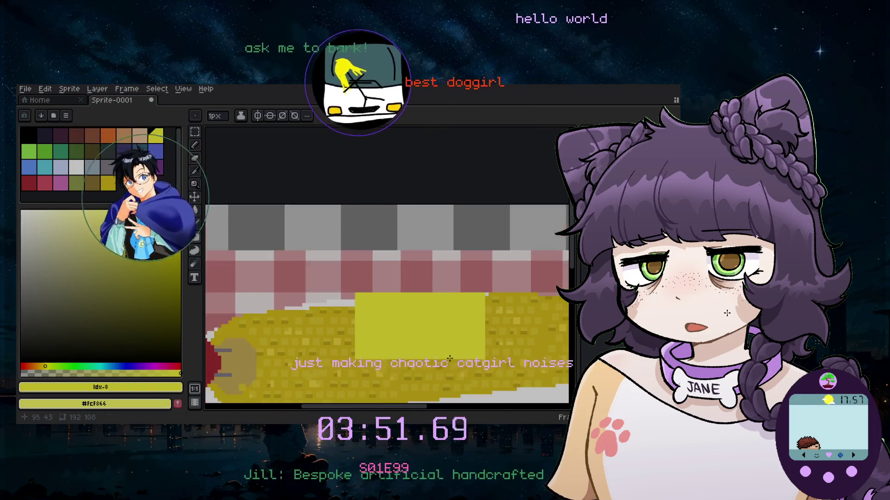
scroll(463, 366, down, 2)
key(ctrl+z)
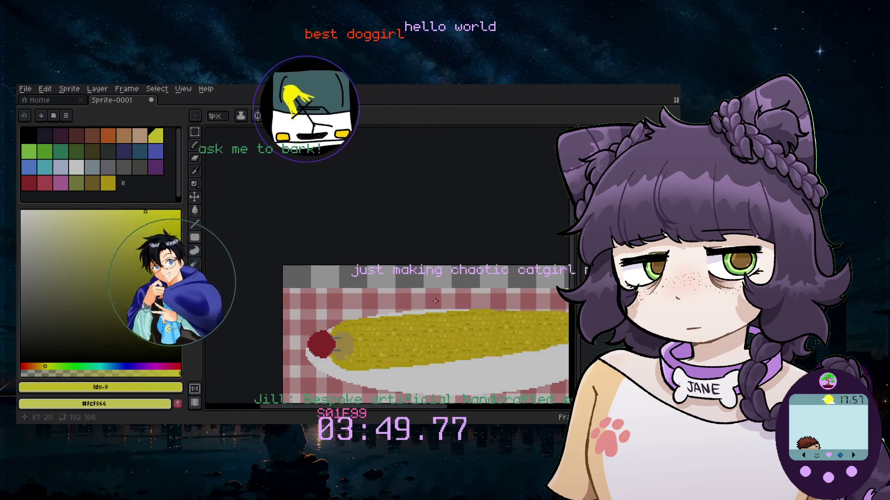
drag(421, 311, 462, 344)
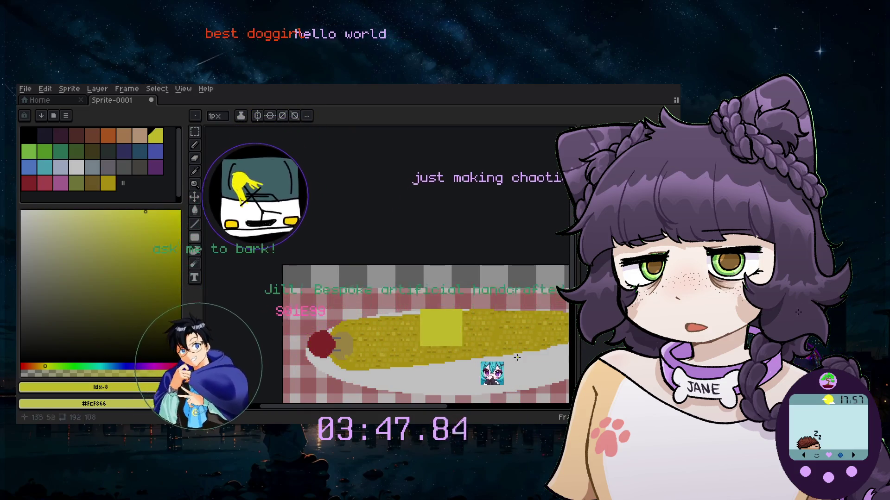
Shrink the brush and erase the rectangle's corners into a rounded patch
scroll(461, 344, up, 1)
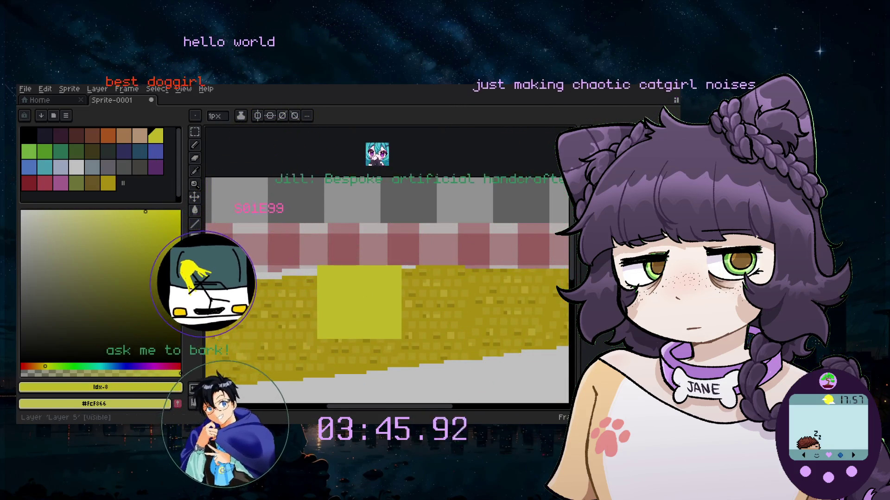
key(b)
key(minus)
key(minus)
key(minus)
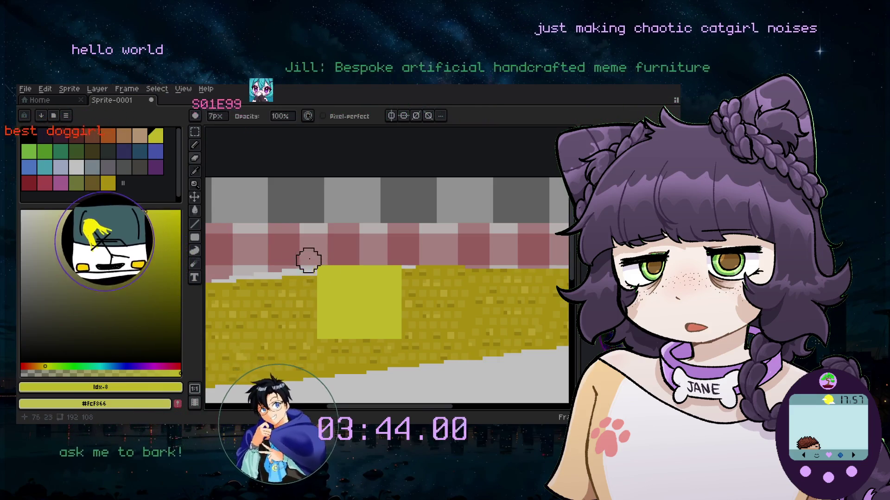
key(minus)
key(minus)
key(minus)
scroll(308, 262, up, 1)
scroll(322, 270, up, 1)
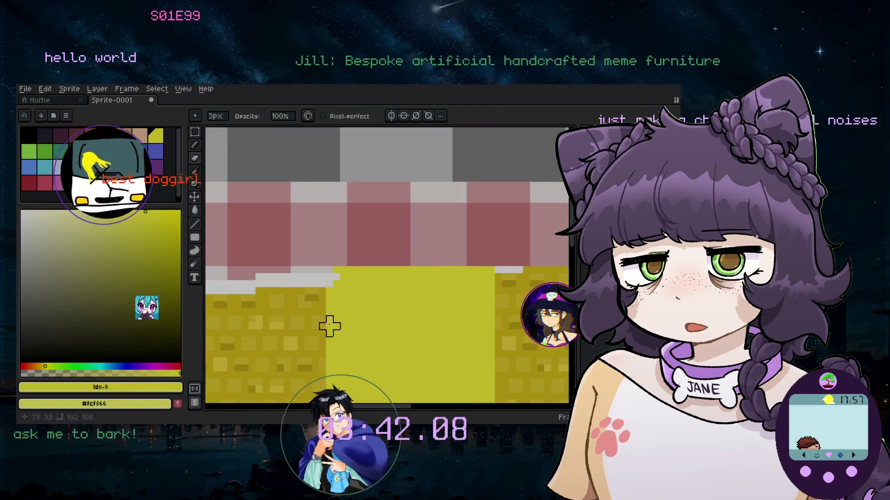
drag(330, 280, 350, 271)
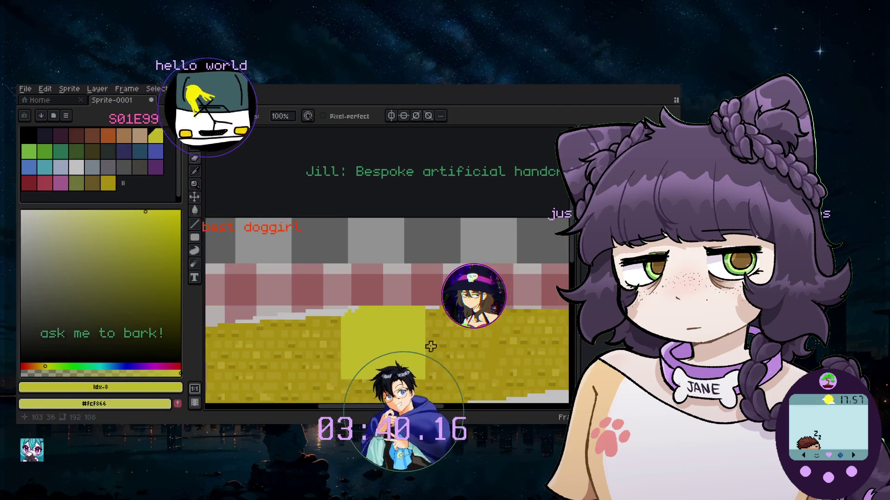
scroll(403, 288, down, 1)
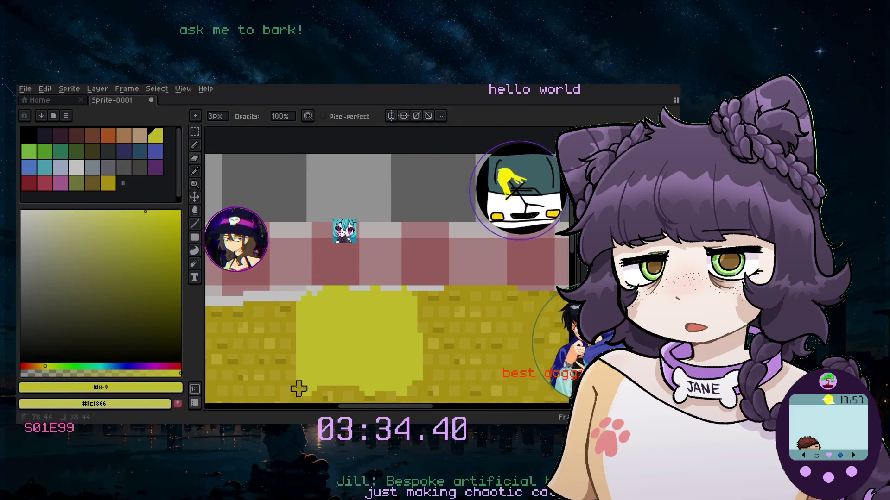
scroll(281, 351, down, 1)
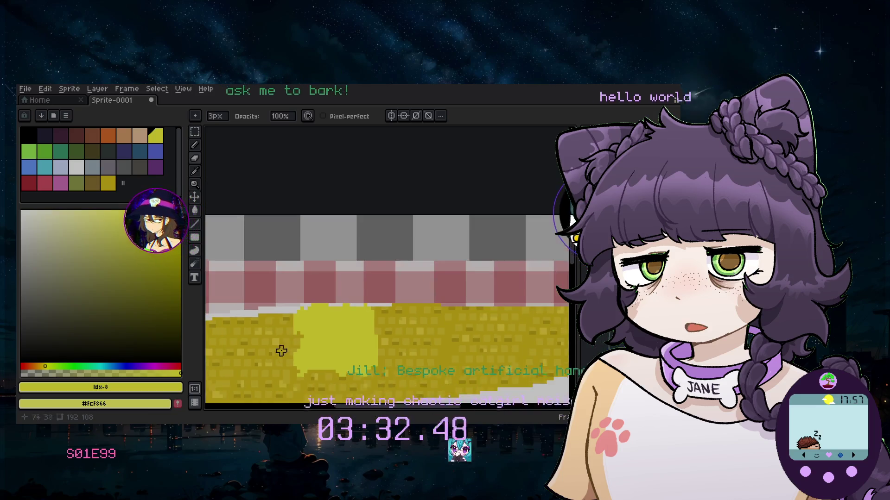
scroll(344, 351, up, 1)
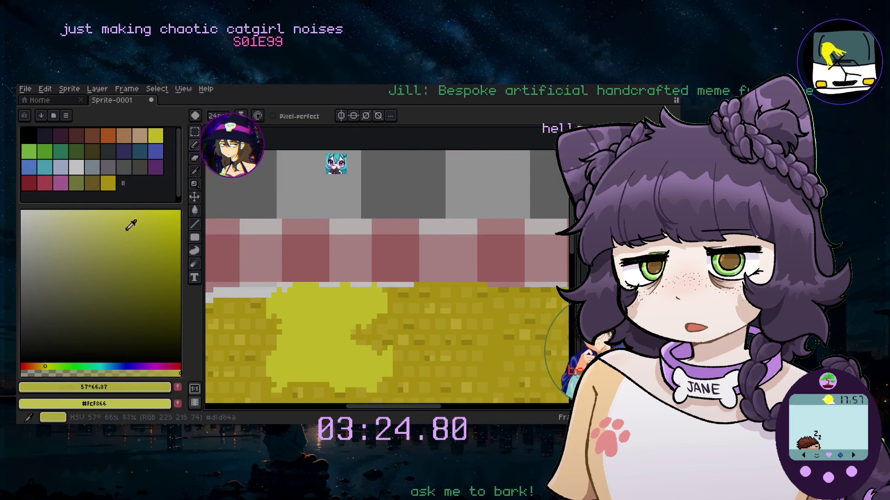
key(minus)
key(minus)
key(minus)
key(minus)
key(minus)
key(minus)
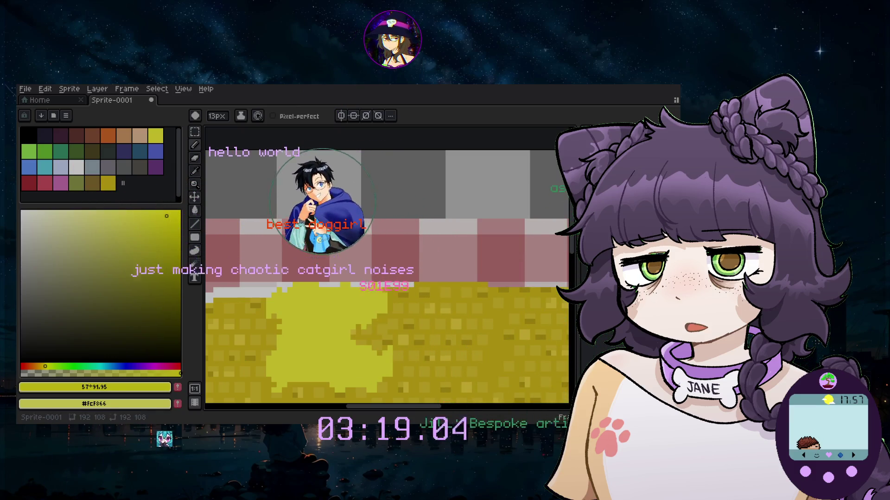
Add a new layer via Layer > New and dab bright yellow highlights on the corn
click(123, 90)
mouse_move(106, 90)
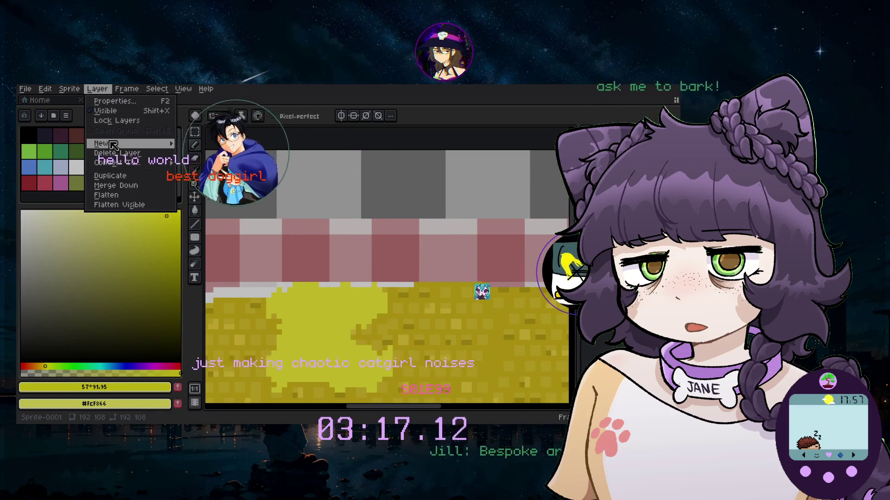
mouse_move(113, 146)
click(199, 144)
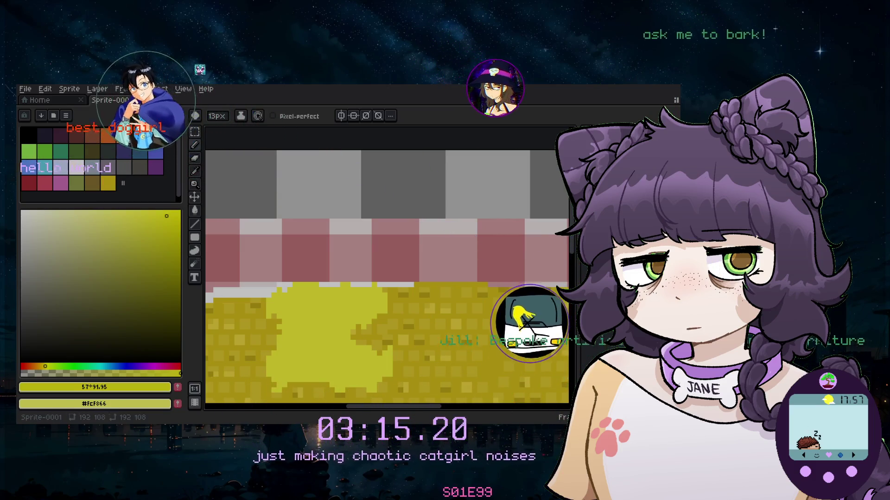
click(368, 337)
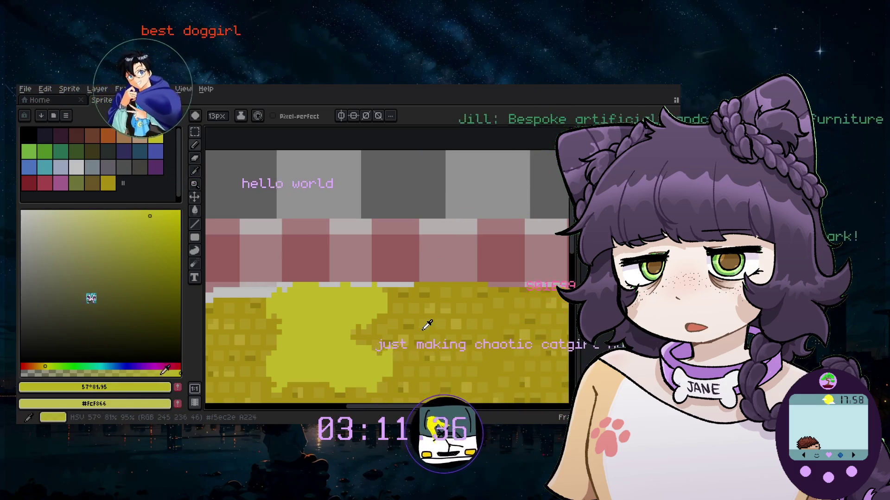
click(379, 335)
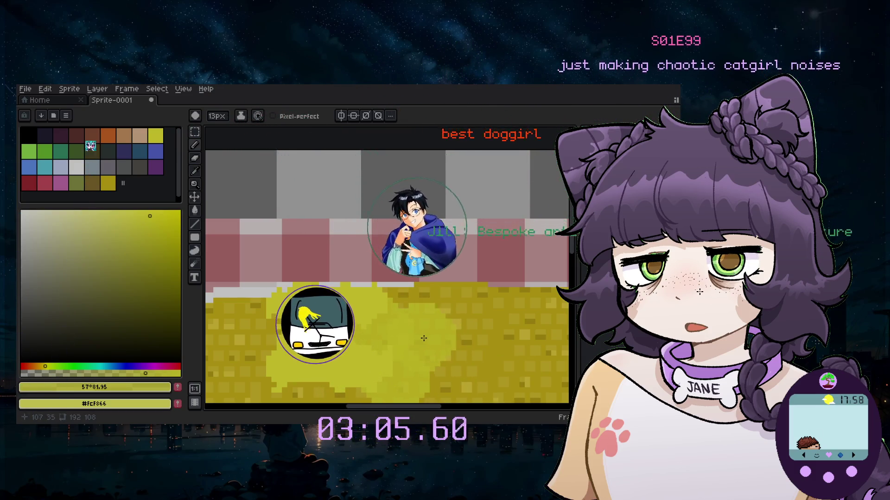
Spread the yellow highlight across the kernels and shift the kernel texture upward
drag(406, 336, 424, 306)
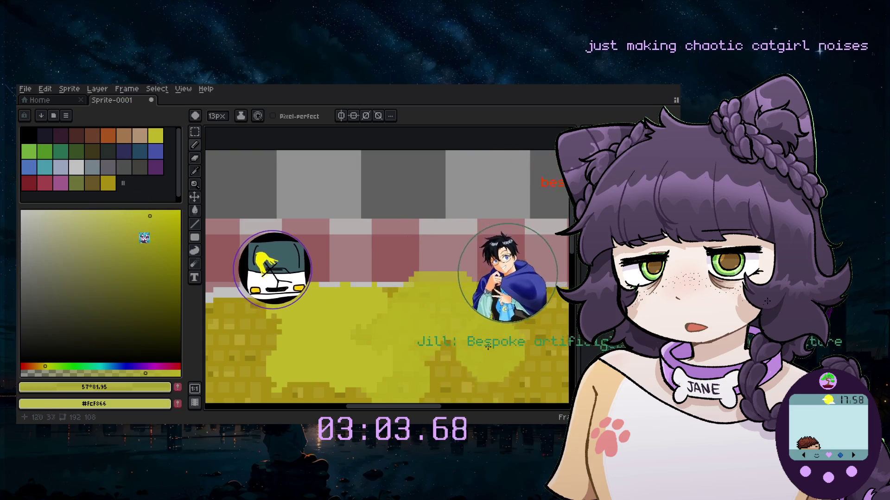
scroll(431, 345, up, 3)
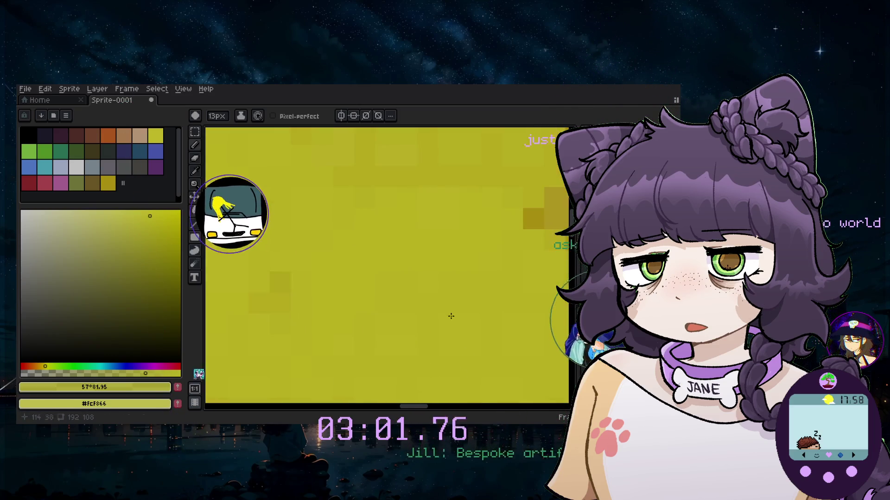
scroll(412, 339, down, 2)
scroll(412, 340, down, 2)
scroll(434, 316, down, 2)
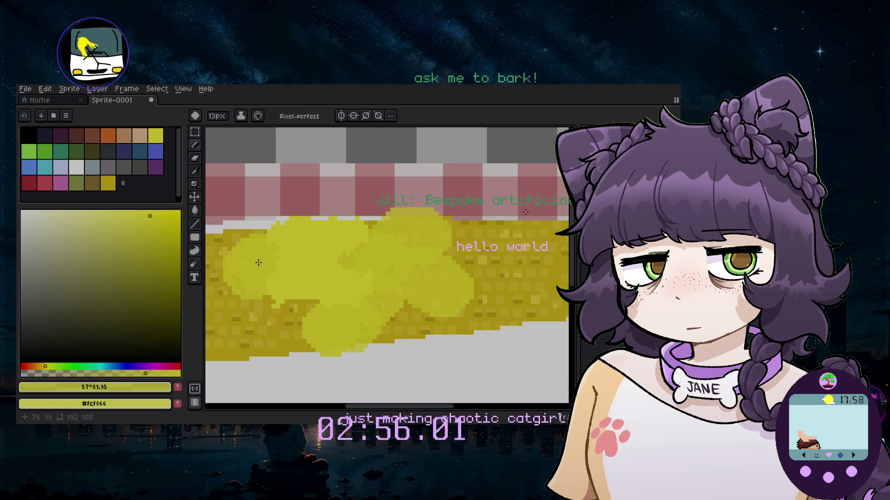
scroll(227, 288, left, 2)
drag(343, 278, 339, 245)
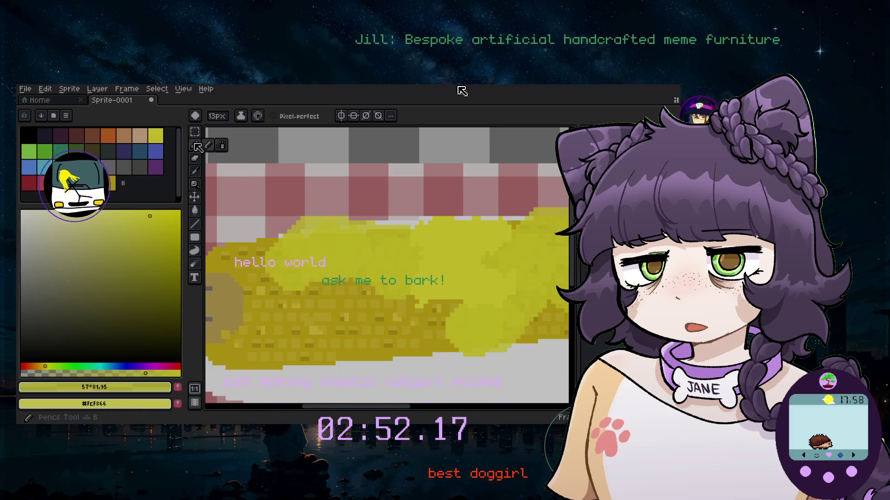
Try a spray stroke, undo it, then set spray width 5 and speed 3
click(223, 153)
drag(325, 315, 388, 328)
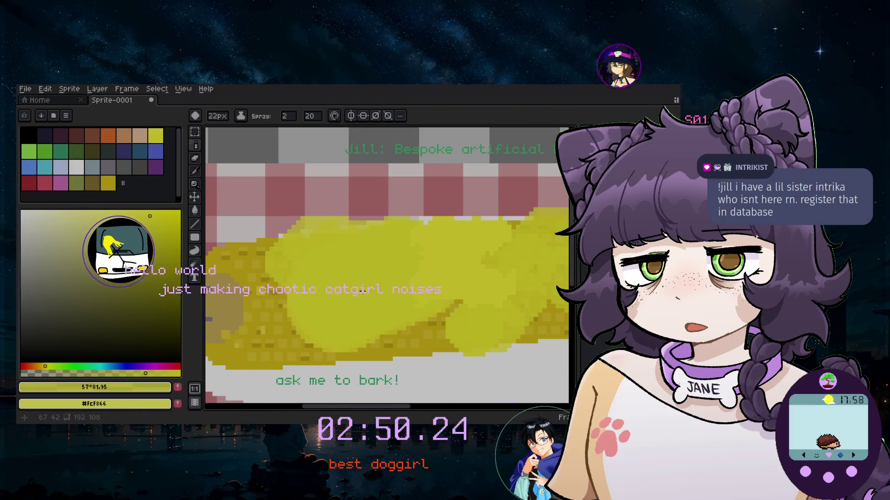
key(ctrl+z)
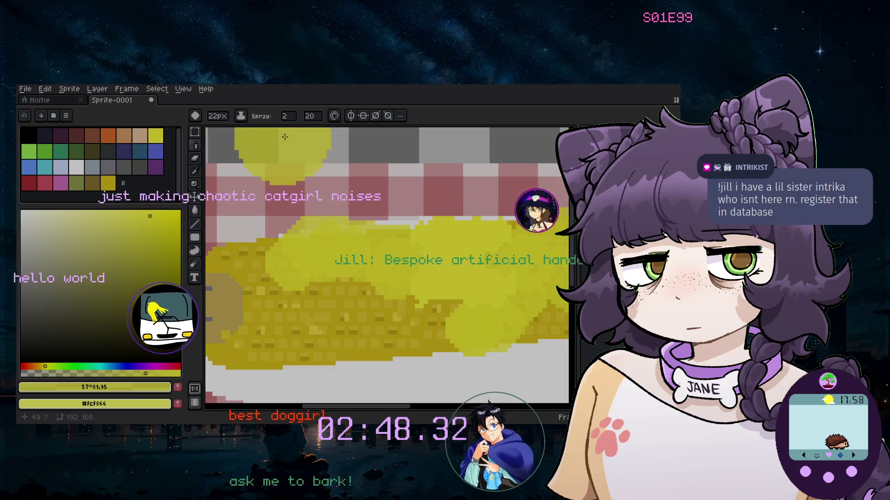
click(288, 116)
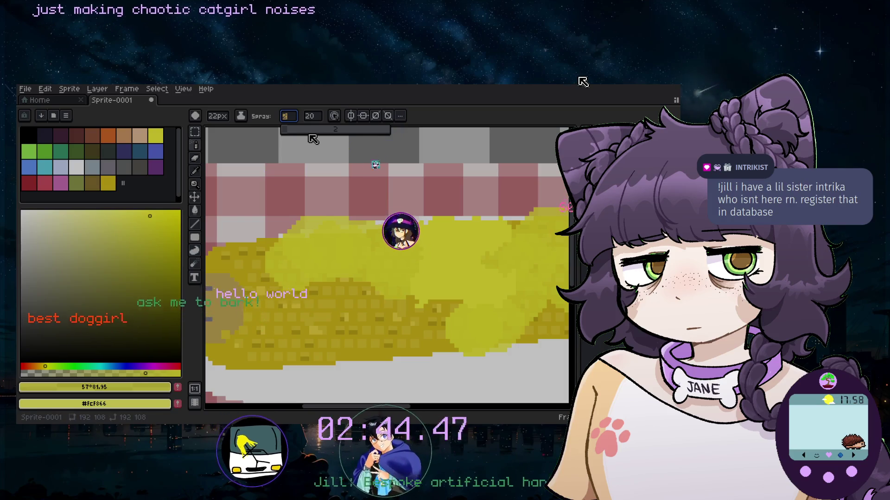
text(5)
key(Return)
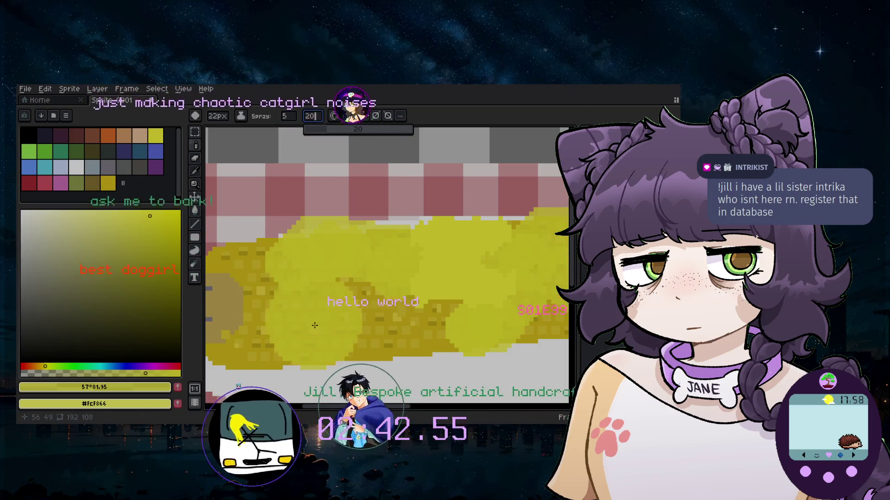
click(318, 118)
text(30)
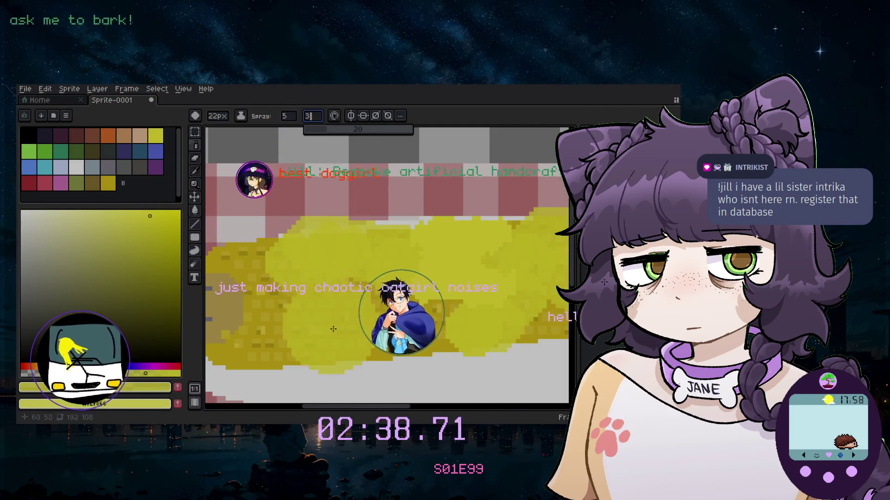
key(Return)
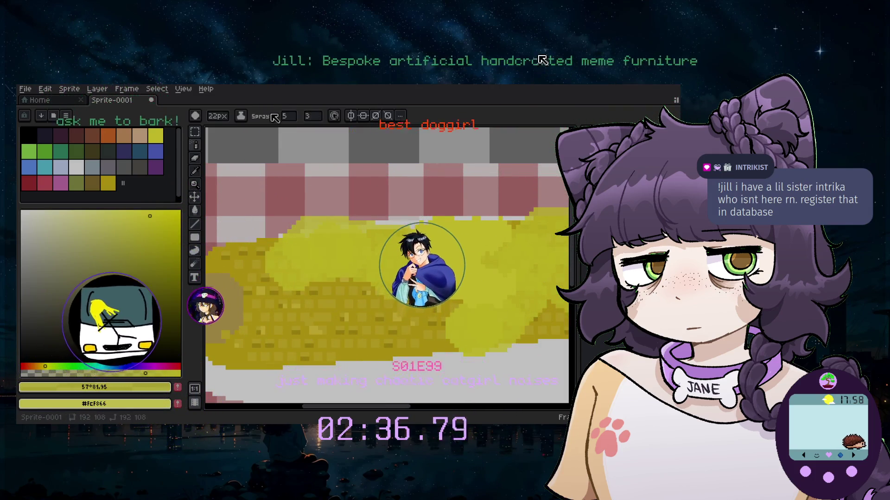
Shrink the brush to 4px and spray light-yellow highlights onto the corn
key(minus)
key(minus)
key(minus)
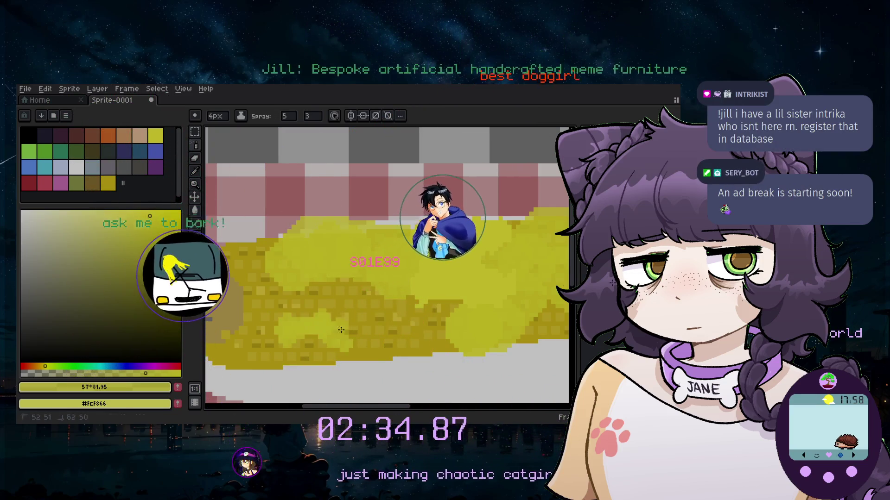
drag(345, 330, 328, 333)
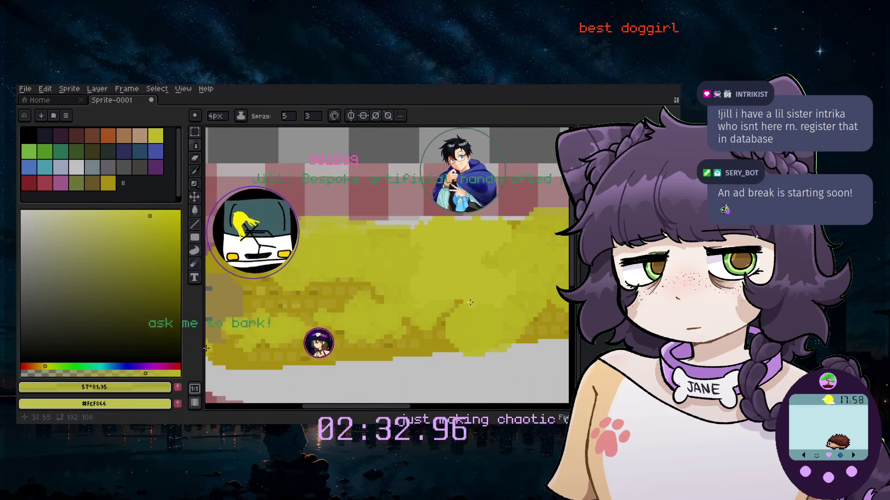
scroll(469, 302, down, 3)
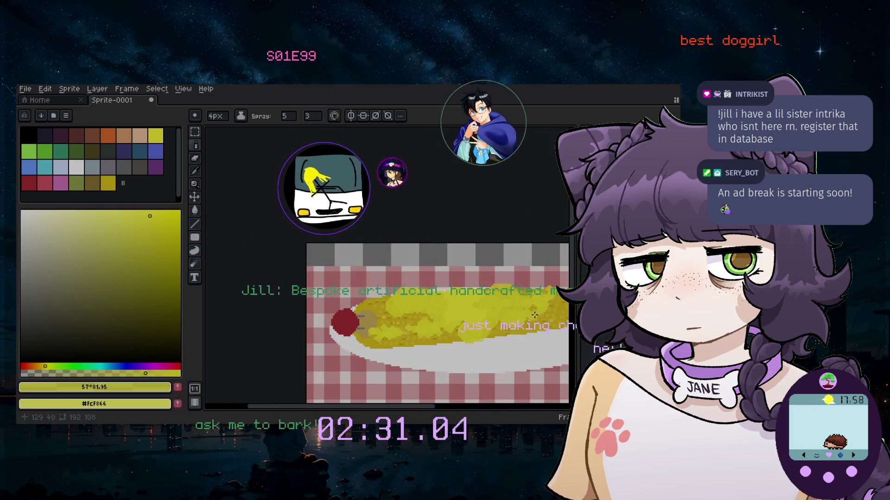
Return to the brush, review the corn, and undo the last spray strokes
key(b)
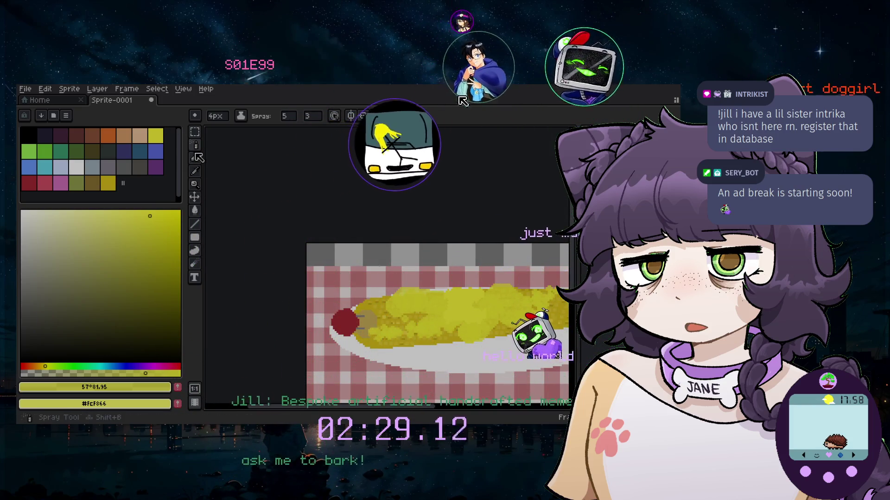
scroll(427, 301, up, 3)
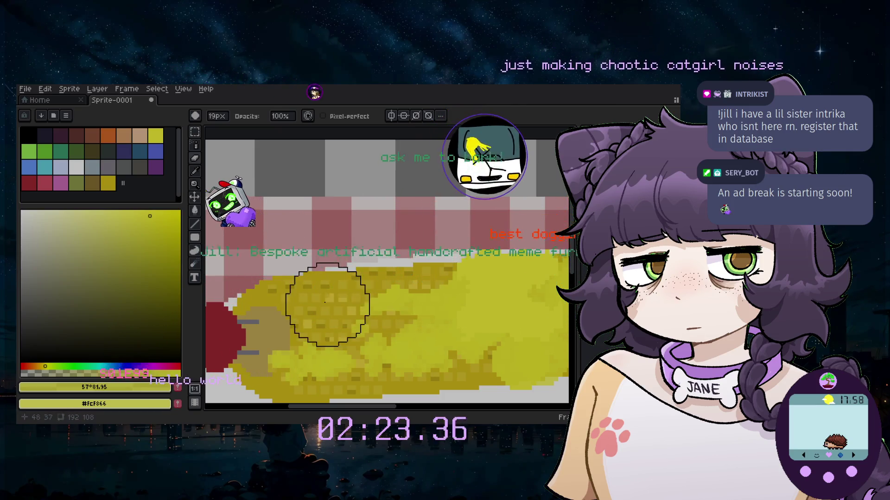
scroll(328, 304, down, 2)
scroll(333, 312, down, 1)
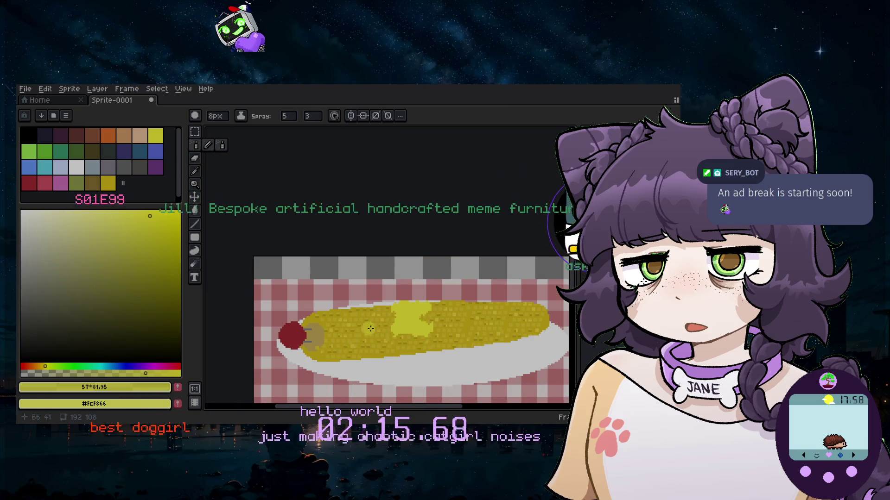
scroll(415, 329, up, 1)
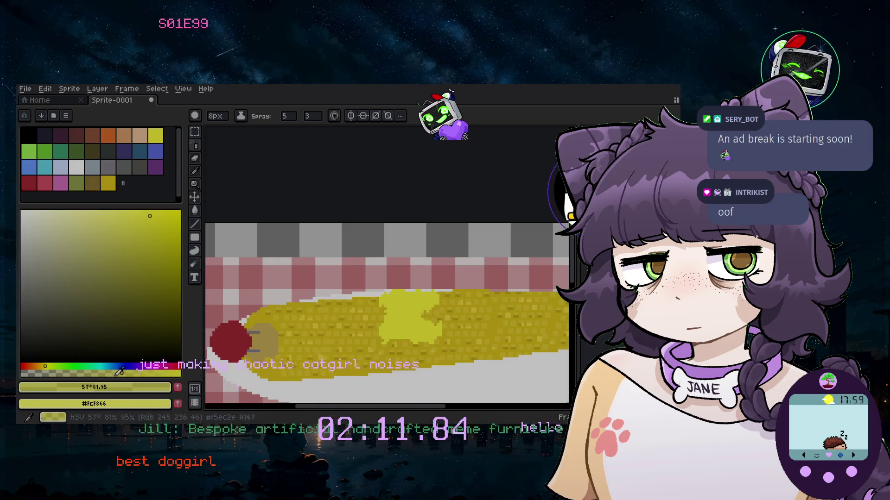
key(ctrl+z)
key(v)
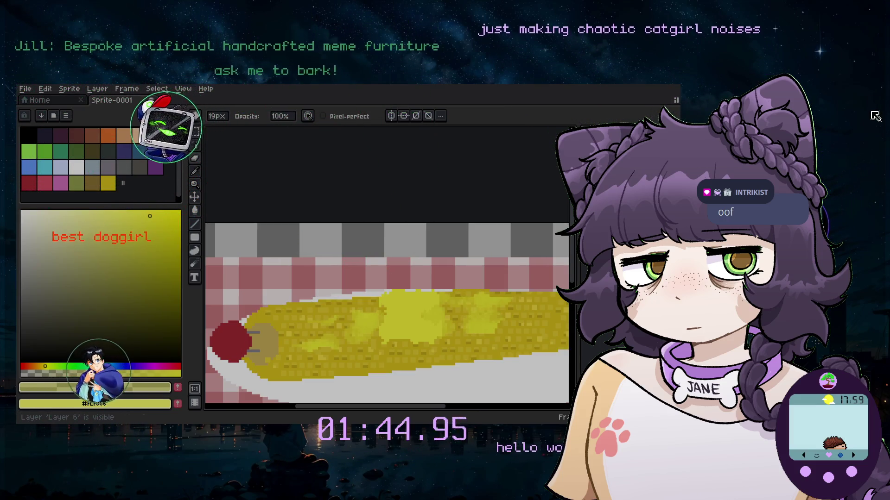
Zoom in and out and pan across the canvas to inspect the finished corn artwork
scroll(536, 288, down, 5)
scroll(543, 305, up, 5)
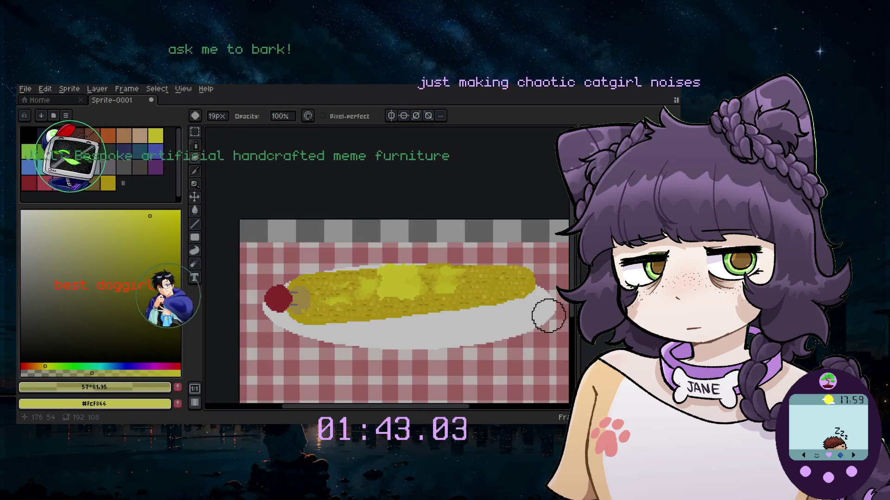
scroll(299, 303, up, 1)
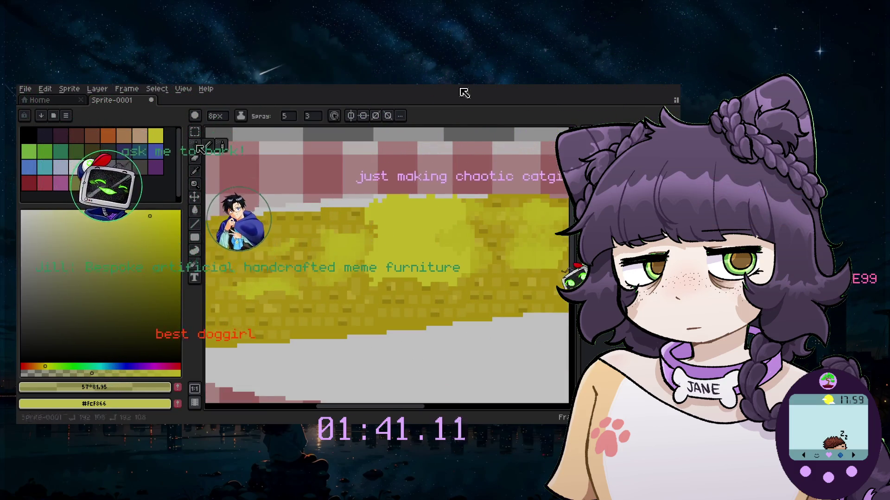
scroll(480, 296, up, 1)
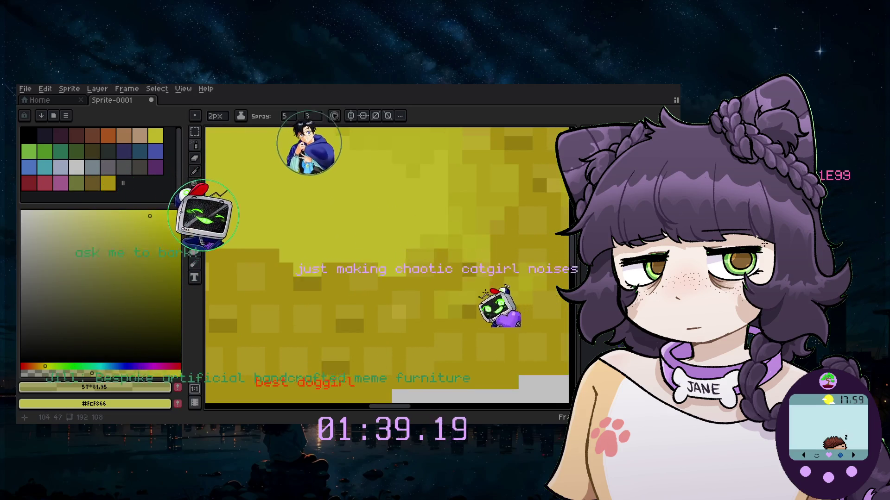
scroll(498, 340, down, 1)
scroll(521, 393, down, 1)
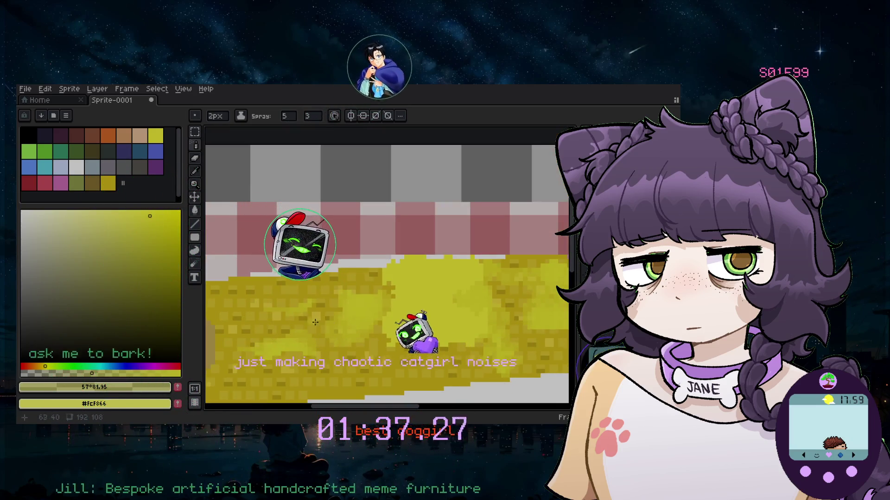
scroll(371, 347, down, 3)
scroll(427, 374, up, 1)
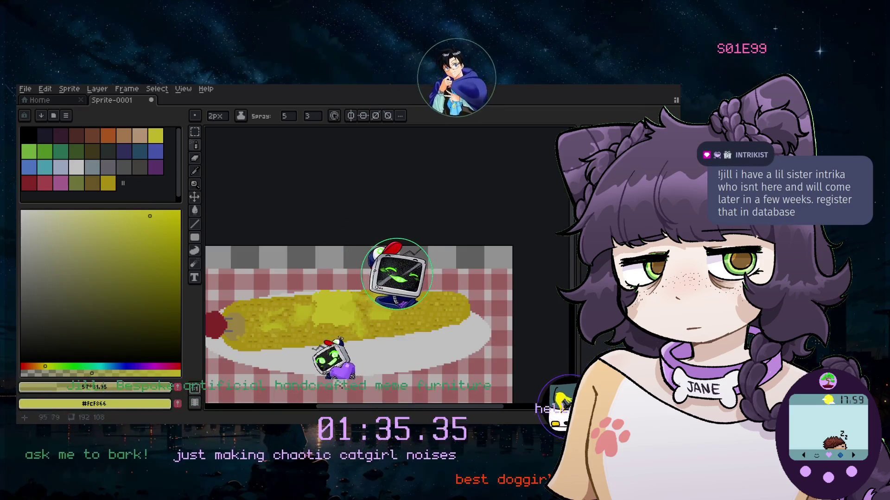
drag(358, 404, 336, 404)
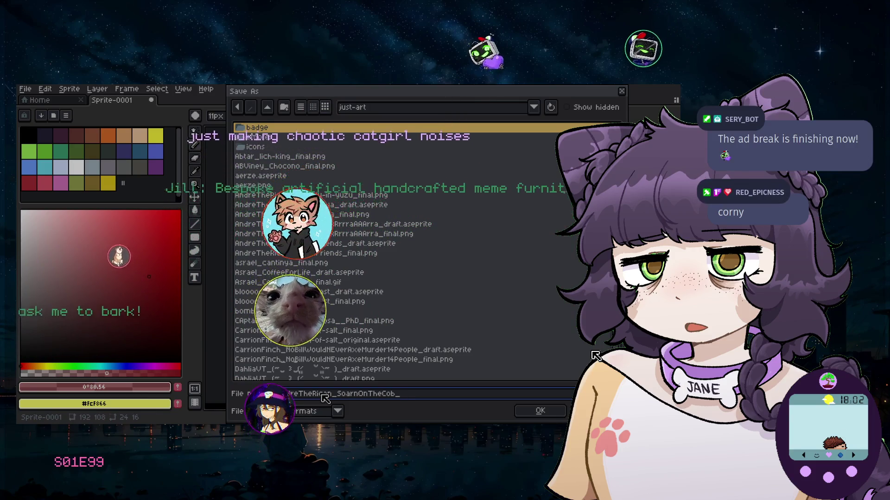
Append 'draft' to the file name and save it as a .aseprite file, keeping All formats
text(draft.)
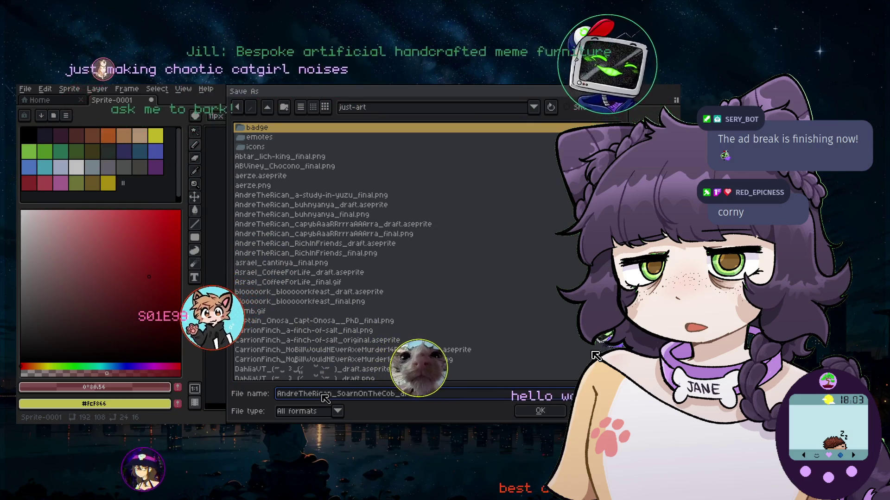
key(BackSpace)
click(345, 415)
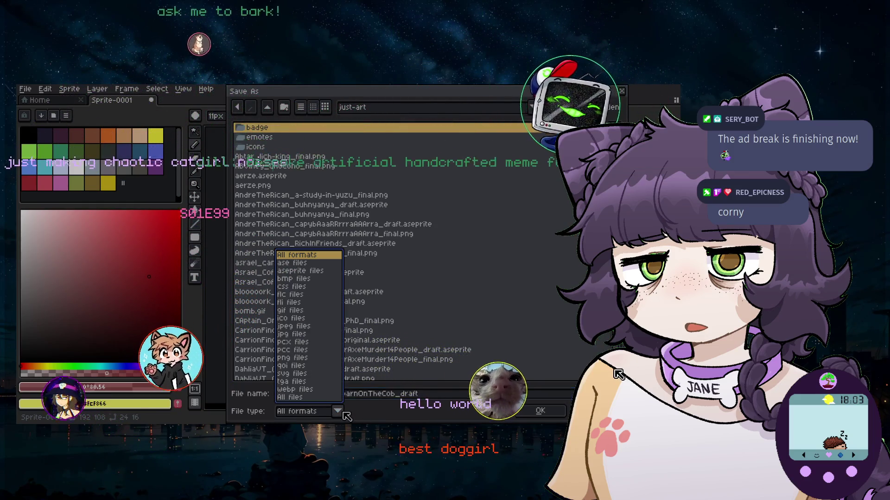
click(345, 415)
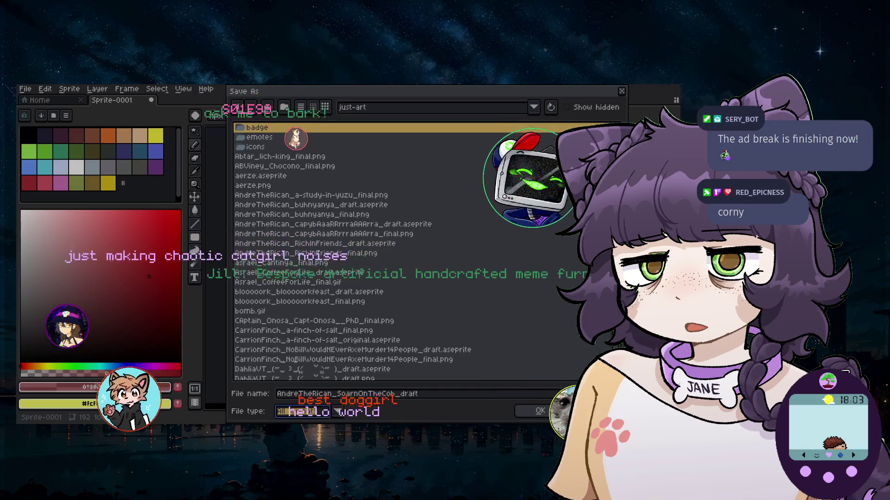
key(Return)
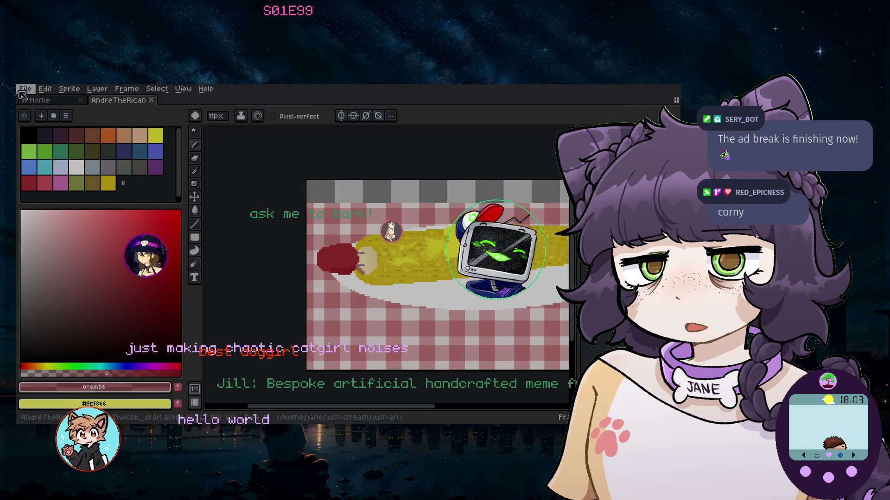
click(25, 88)
Export the image at 100% as a PNG, changing 'draft' to 'final' in the output name
mouse_move(111, 176)
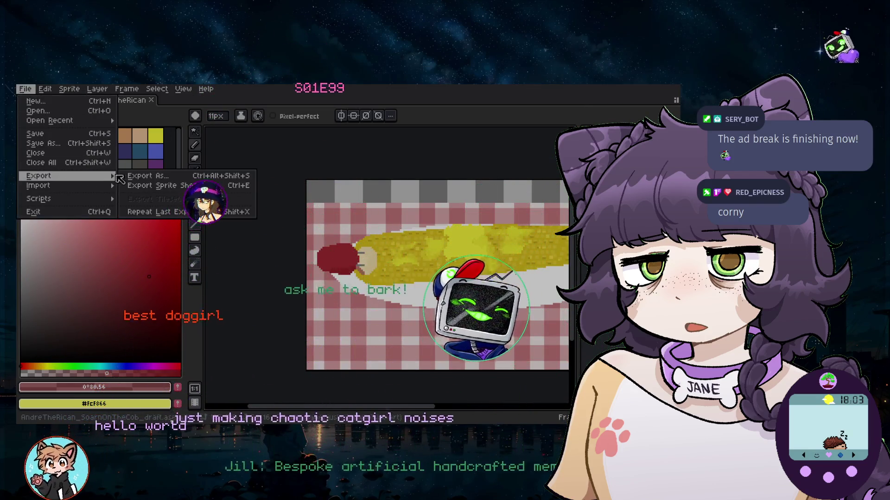
click(148, 176)
key(Tab)
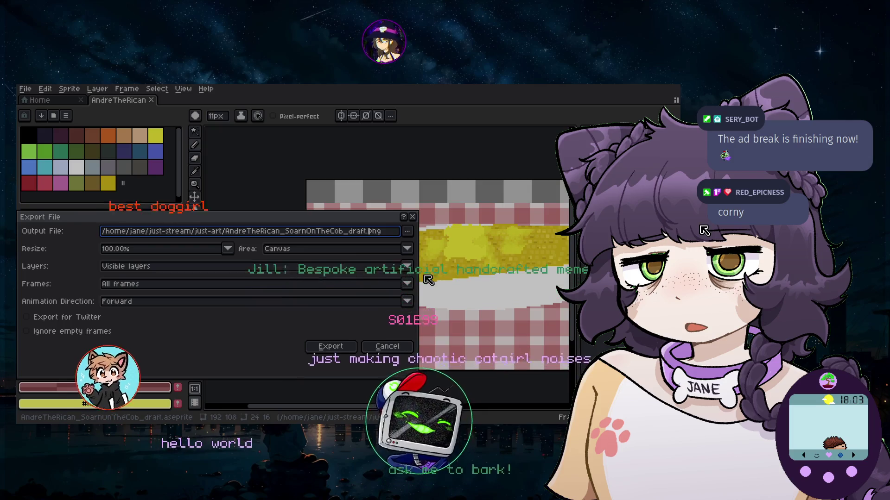
key(Left)
key(Left)
key(Left)
key(BackSpace)
key(BackSpace)
key(BackSpace)
key(BackSpace)
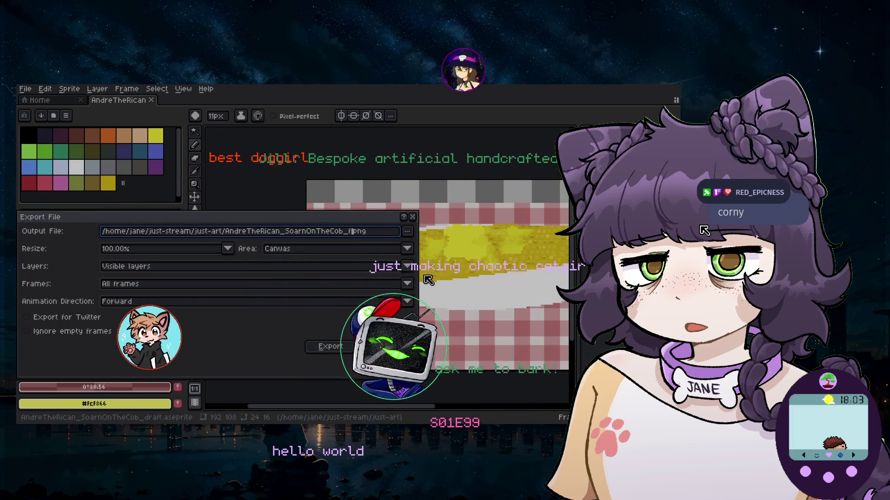
text(final)
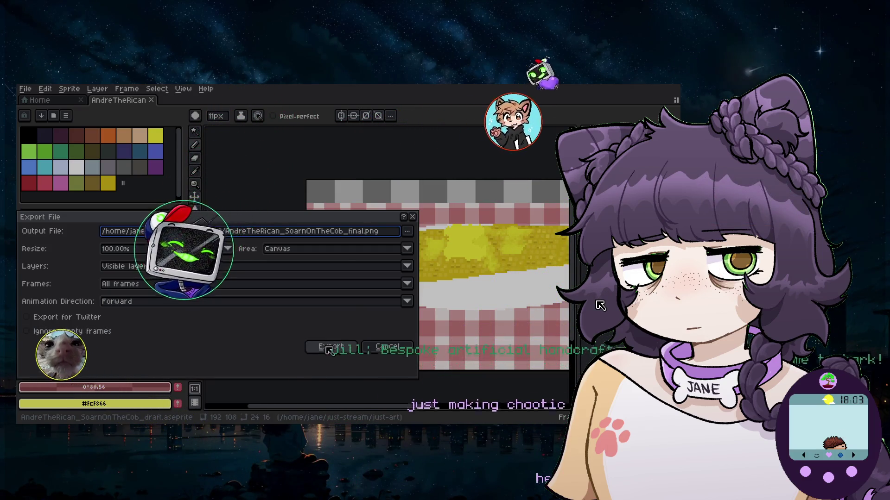
click(330, 347)
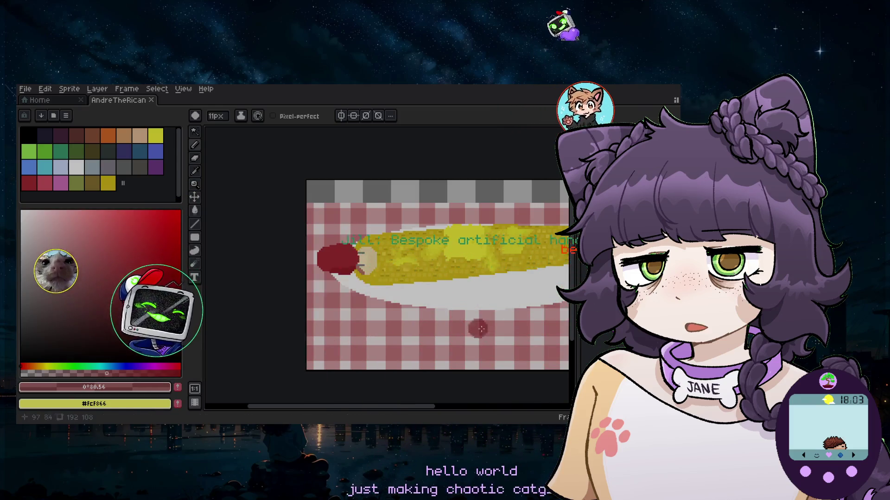